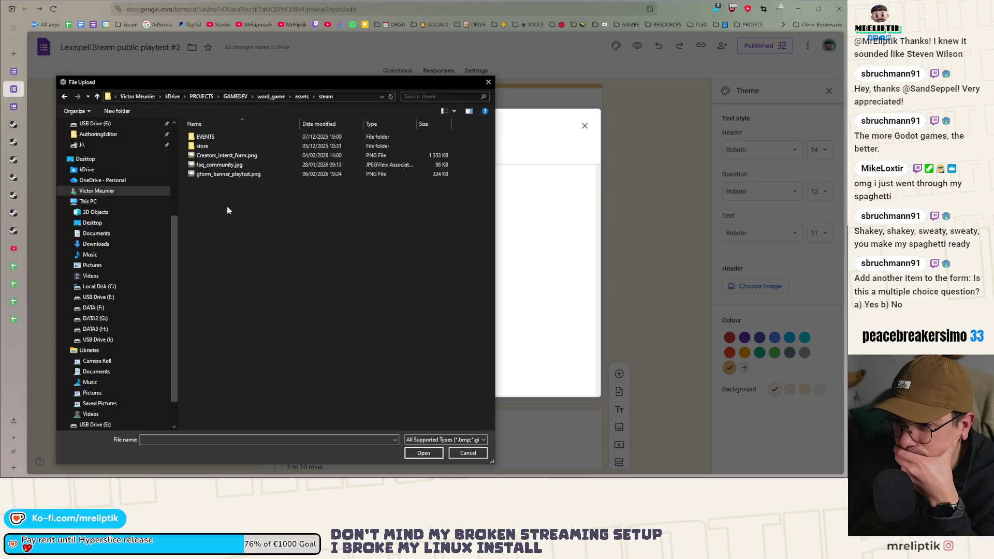
Set gform_banner_playtest.png as the form's header image and close the Theme panel.
{"action": "double_click", "coordinate": [231, 175]}
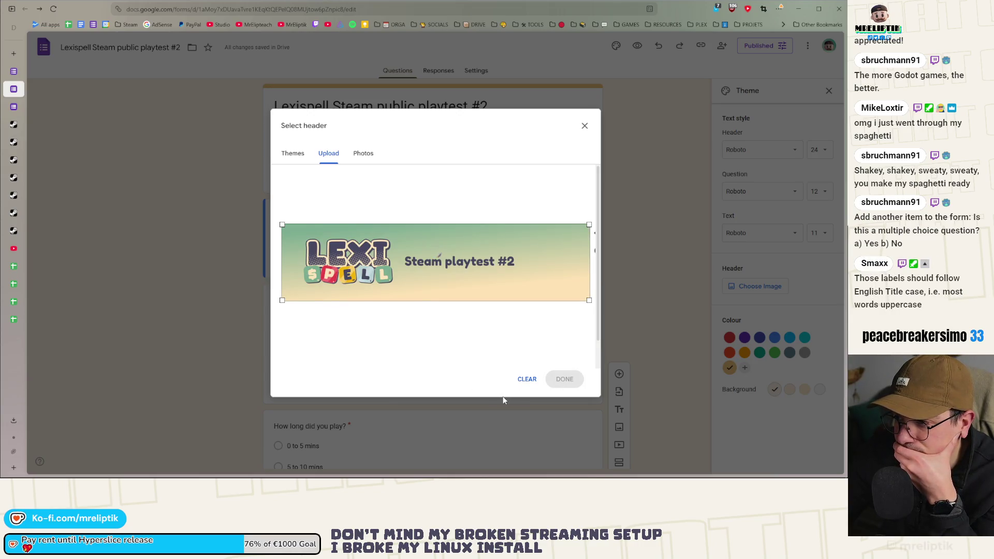
{"action": "left_click", "coordinate": [558, 382]}
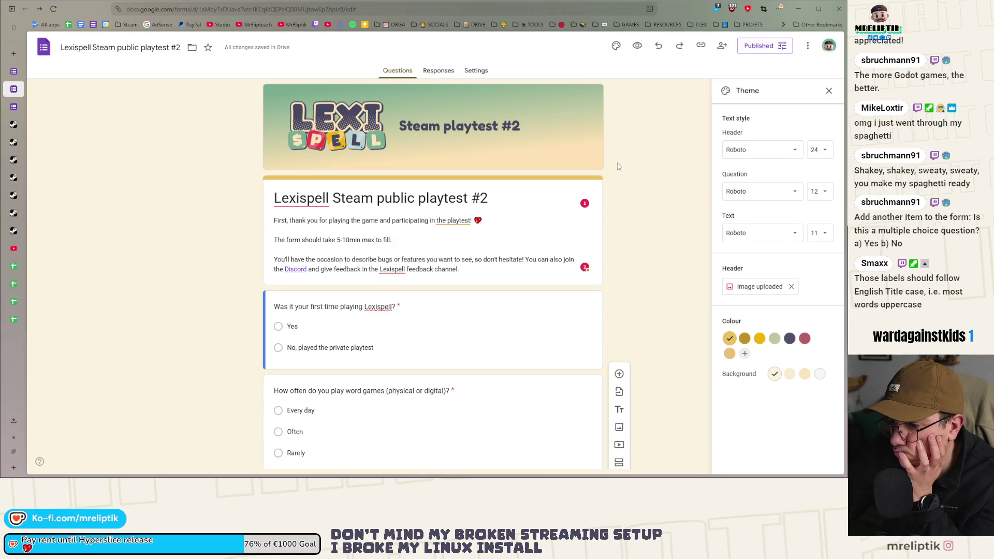
{"action": "left_click", "coordinate": [828, 92]}
{"action": "scroll", "coordinate": [659, 173], "scroll_direction": "down", "scroll_amount": 2}
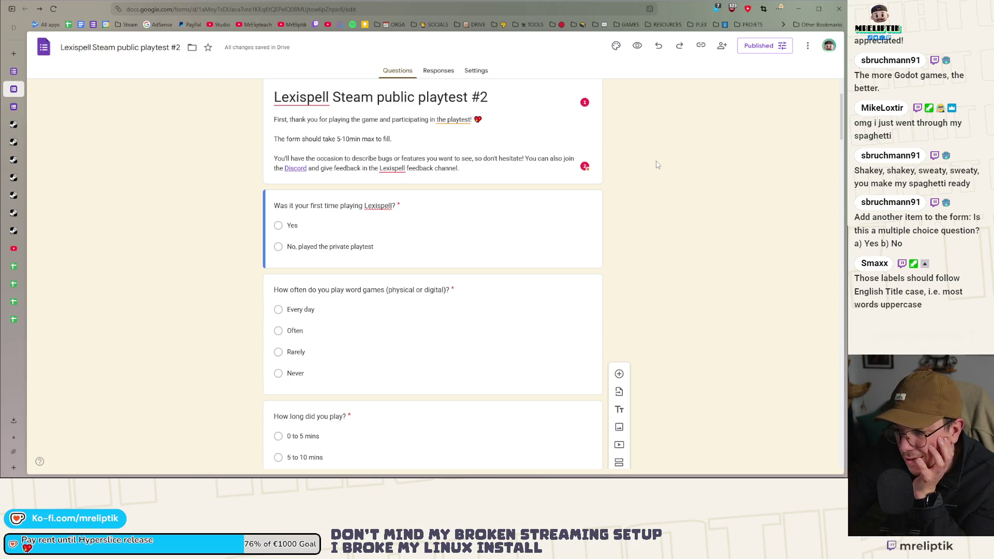
{"action": "scroll", "coordinate": [656, 164], "scroll_direction": "down", "scroll_amount": 4}
{"action": "scroll", "coordinate": [657, 165], "scroll_direction": "down", "scroll_amount": 2}
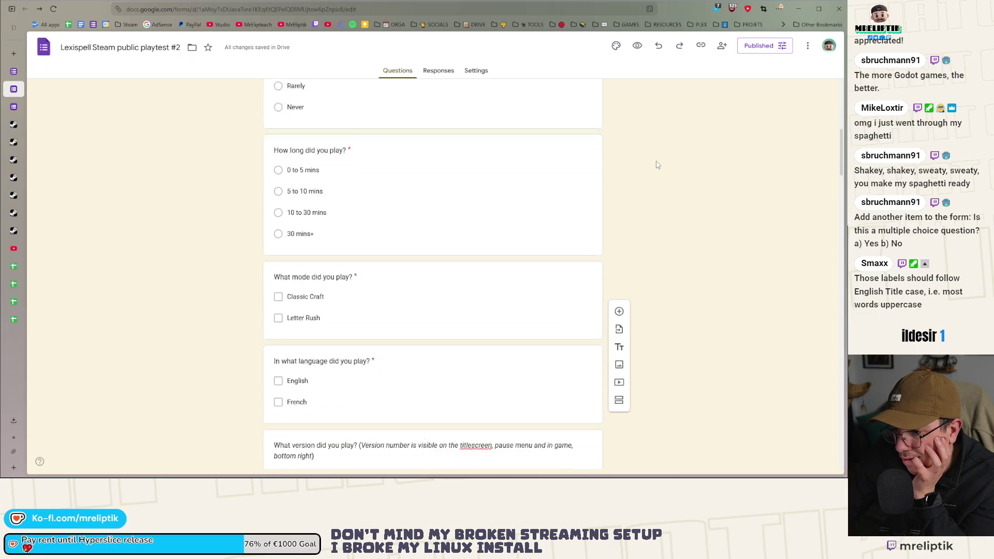
{"action": "scroll", "coordinate": [657, 165], "scroll_direction": "down", "scroll_amount": 5}
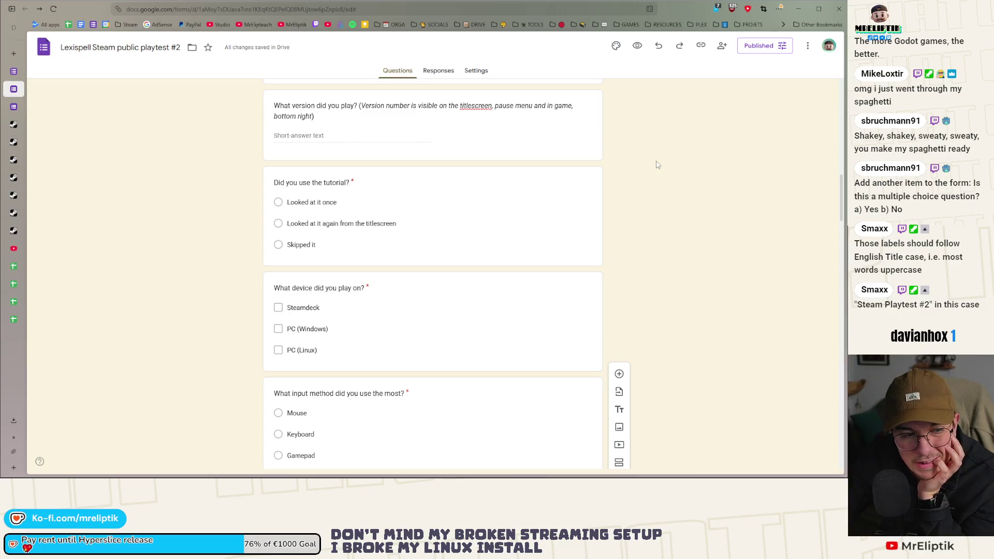
{"action": "scroll", "coordinate": [656, 164], "scroll_direction": "up", "scroll_amount": 15}
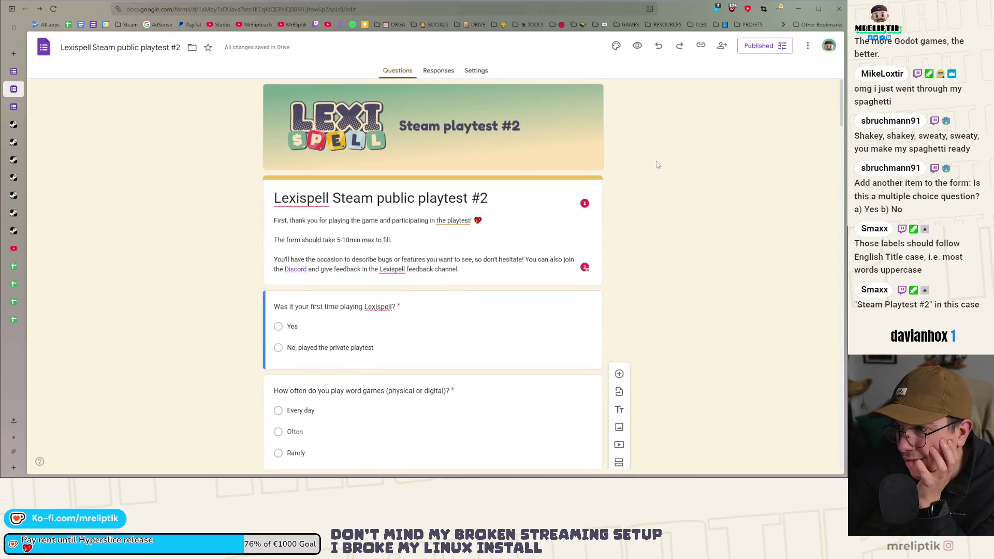
{"action": "scroll", "coordinate": [656, 165], "scroll_direction": "down", "scroll_amount": 12}
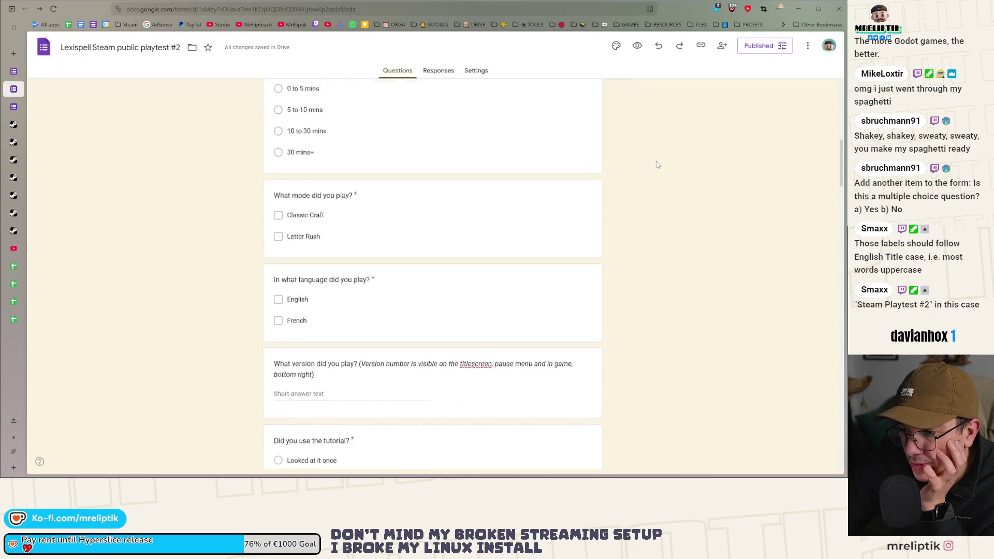
{"action": "scroll", "coordinate": [656, 165], "scroll_direction": "up", "scroll_amount": 2}
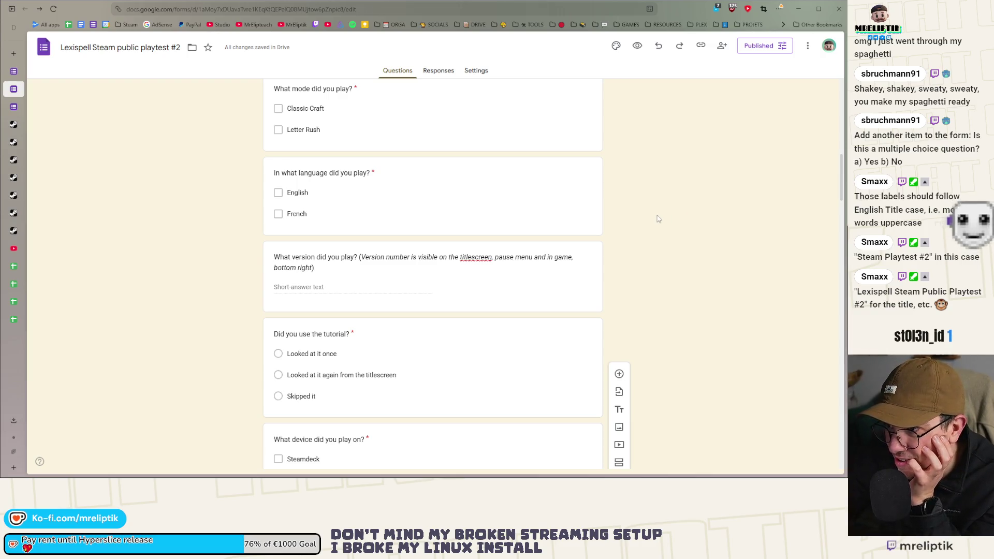
{"action": "scroll", "coordinate": [658, 218], "scroll_direction": "up", "scroll_amount": 2}
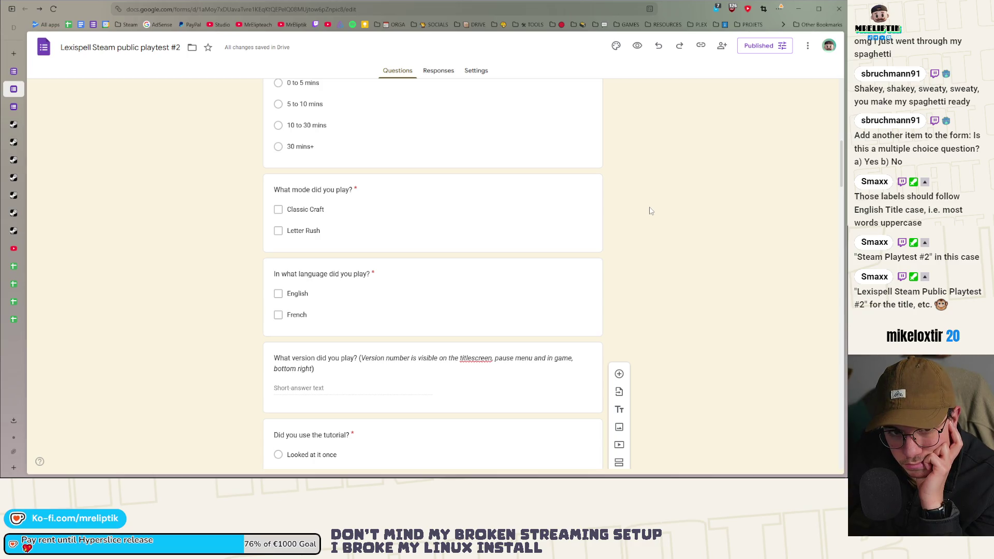
{"action": "scroll", "coordinate": [651, 211], "scroll_direction": "down", "scroll_amount": 20}
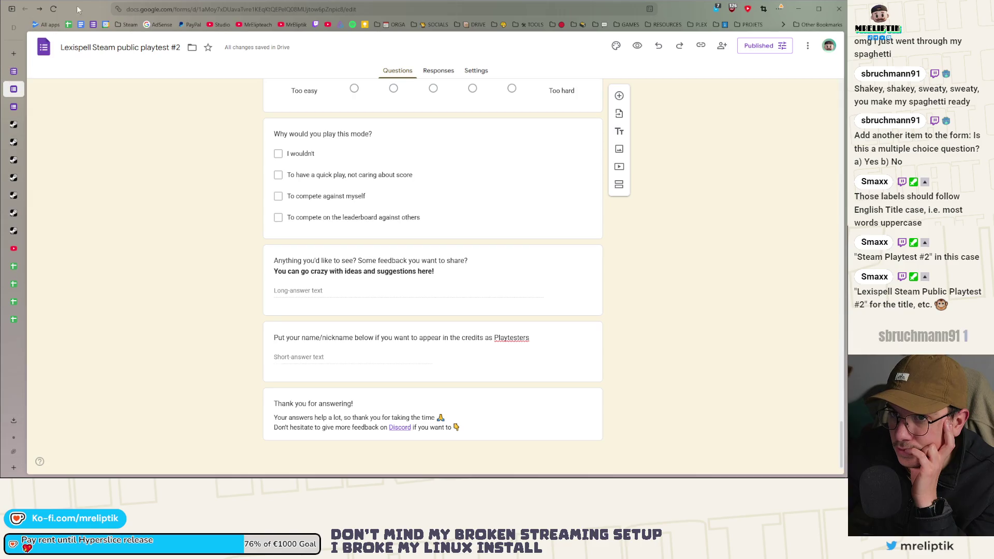
{"action": "key", "text": "alt+Tab"}
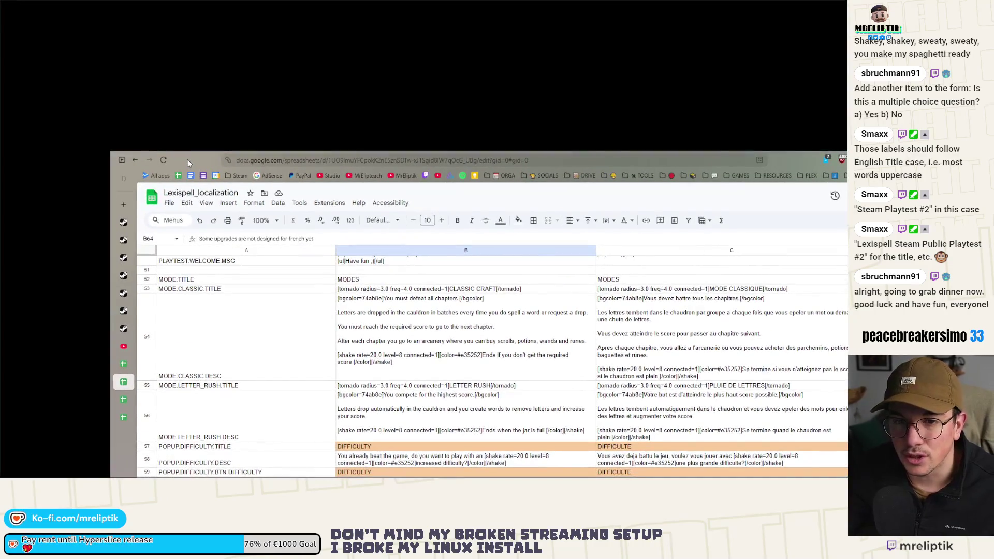
Re-drag and re-maximise the Chrome window until the Lexispell_localization sheet stays full screen.
{"action": "mouse_move", "coordinate": [187, 159]}
{"action": "left_mouse_down"}
{"action": "mouse_move", "coordinate": [290, 222]}
{"action": "mouse_move", "coordinate": [290, 351]}
{"action": "mouse_move", "coordinate": [557, 378]}
{"action": "mouse_move", "coordinate": [424, 264]}
{"action": "mouse_move", "coordinate": [336, 268]}
{"action": "mouse_move", "coordinate": [0, 192]}
{"action": "mouse_move", "coordinate": [161, 200]}
{"action": "left_mouse_up"}
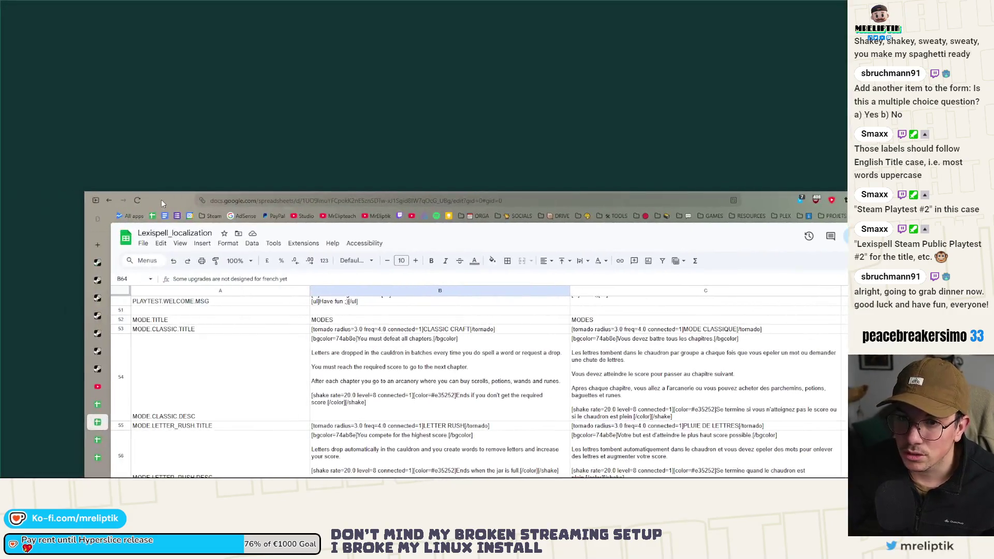
{"action": "double_click", "coordinate": [161, 200]}
{"action": "mouse_move", "coordinate": [75, 42]}
{"action": "left_mouse_down"}
{"action": "mouse_move", "coordinate": [168, 112]}
{"action": "mouse_move", "coordinate": [260, 222]}
{"action": "left_mouse_up"}
{"action": "double_click", "coordinate": [260, 223]}
{"action": "left_click_drag", "start_coordinate": [89, 13], "coordinate": [282, 232]}
{"action": "double_click", "coordinate": [283, 232]}
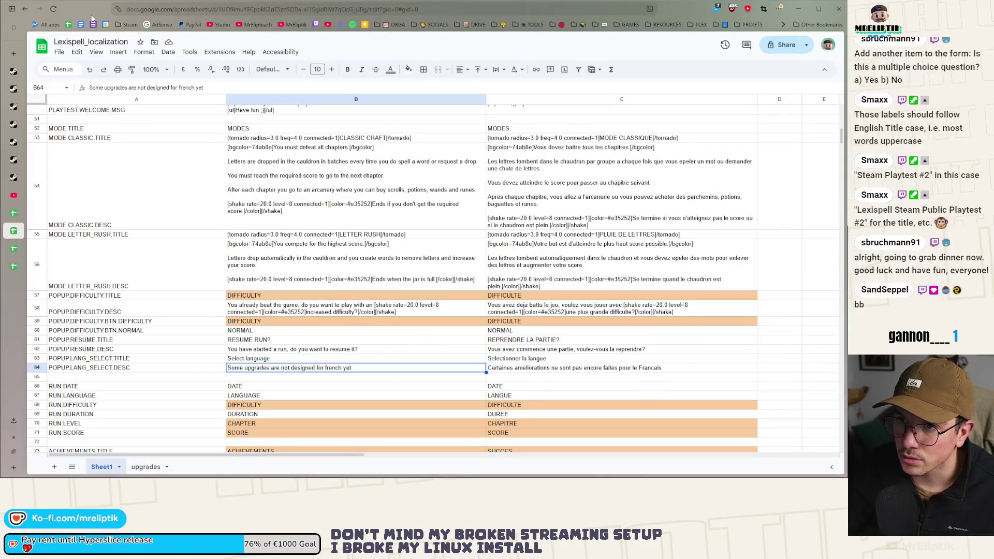
{"action": "left_click_drag", "start_coordinate": [89, 11], "coordinate": [256, 310]}
{"action": "double_click", "coordinate": [256, 309]}
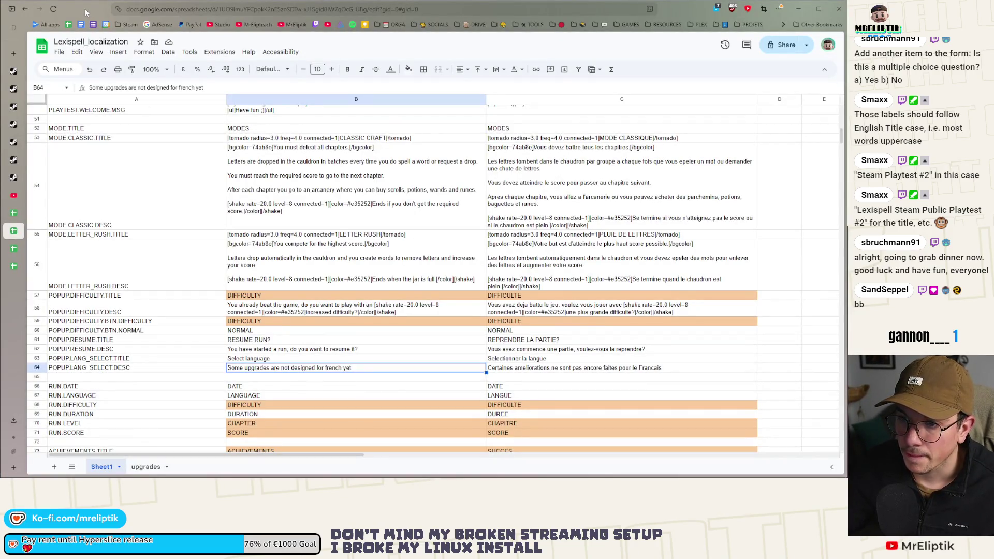
{"action": "mouse_move", "coordinate": [86, 12]}
{"action": "left_mouse_down"}
{"action": "mouse_move", "coordinate": [256, 304]}
{"action": "mouse_move", "coordinate": [88, 285]}
{"action": "mouse_move", "coordinate": [84, 299]}
{"action": "mouse_move", "coordinate": [172, 287]}
{"action": "mouse_move", "coordinate": [163, 283]}
{"action": "mouse_move", "coordinate": [374, 284]}
{"action": "left_mouse_up"}
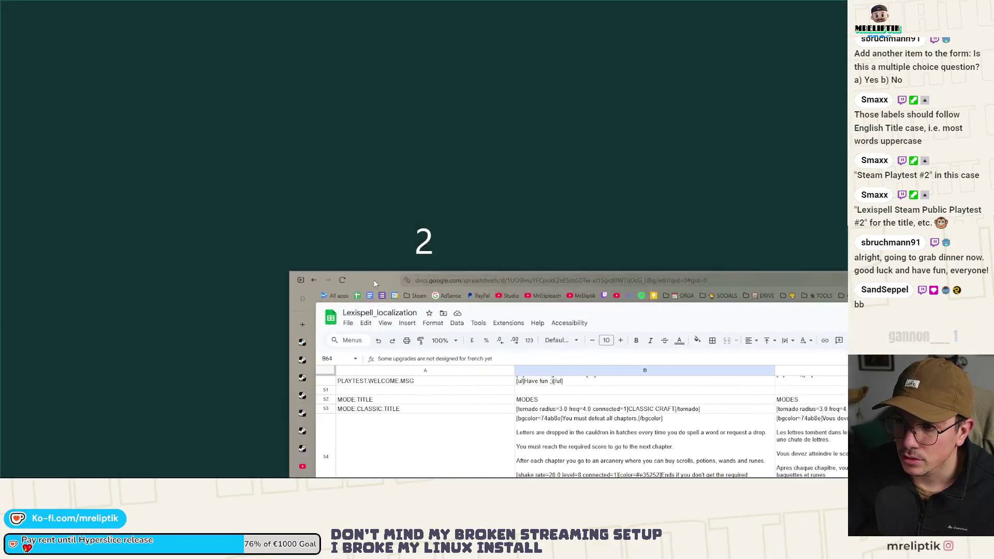
{"action": "double_click", "coordinate": [374, 282]}
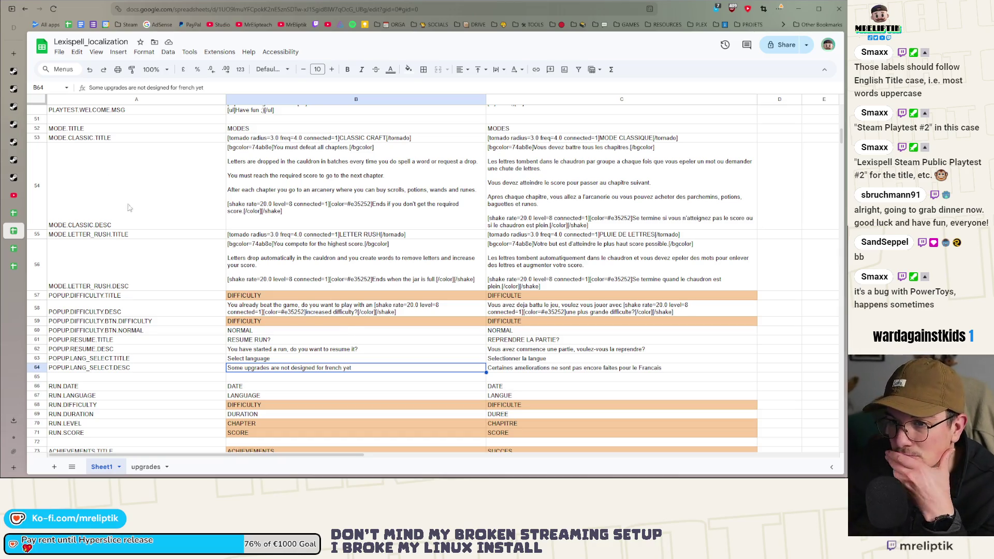
{"action": "scroll", "coordinate": [325, 272], "scroll_direction": "up", "scroll_amount": 2}
{"action": "scroll", "coordinate": [492, 290], "scroll_direction": "down", "scroll_amount": 9}
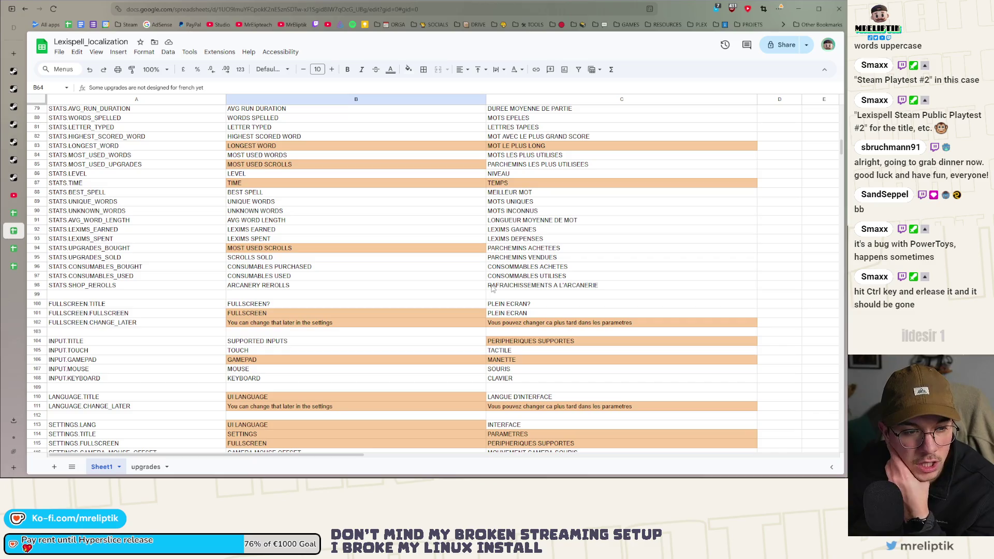
{"action": "mouse_move", "coordinate": [291, 9]}
{"action": "left_mouse_down"}
{"action": "mouse_move", "coordinate": [133, 26]}
{"action": "mouse_move", "coordinate": [291, 222]}
{"action": "left_mouse_up"}
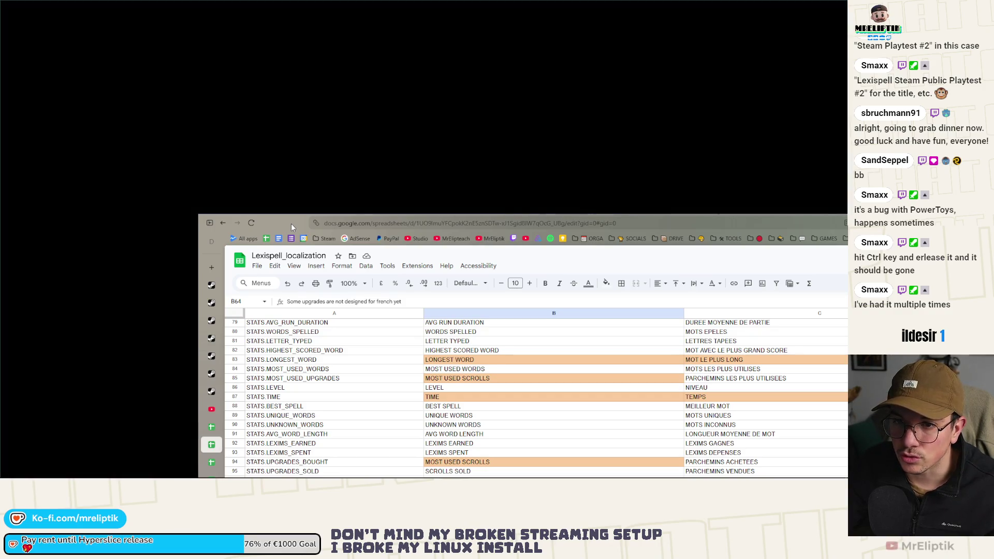
{"action": "mouse_move", "coordinate": [291, 223]}
{"action": "left_mouse_down"}
{"action": "mouse_move", "coordinate": [316, 327]}
{"action": "mouse_move", "coordinate": [117, 332]}
{"action": "mouse_move", "coordinate": [369, 207]}
{"action": "mouse_move", "coordinate": [733, 236]}
{"action": "mouse_move", "coordinate": [132, 231]}
{"action": "left_mouse_up"}
{"action": "mouse_move", "coordinate": [85, 10]}
{"action": "left_mouse_down"}
{"action": "mouse_move", "coordinate": [256, 233]}
{"action": "mouse_move", "coordinate": [95, 5]}
{"action": "mouse_move", "coordinate": [206, 219]}
{"action": "mouse_move", "coordinate": [180, 238]}
{"action": "left_mouse_up"}
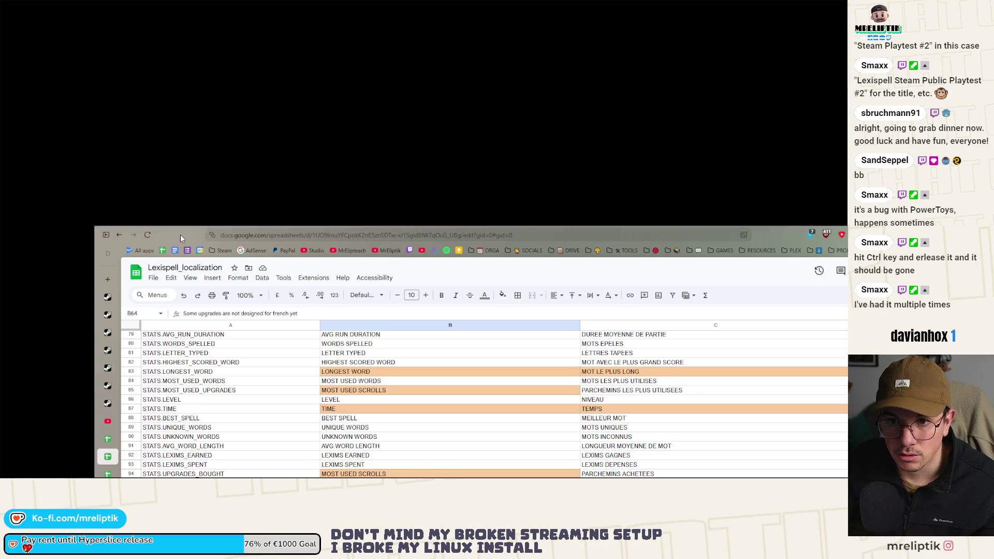
{"action": "mouse_move", "coordinate": [180, 234]}
{"action": "left_mouse_down"}
{"action": "mouse_move", "coordinate": [176, 248]}
{"action": "mouse_move", "coordinate": [238, 228]}
{"action": "mouse_move", "coordinate": [201, 231]}
{"action": "left_mouse_up"}
{"action": "double_click", "coordinate": [201, 231]}
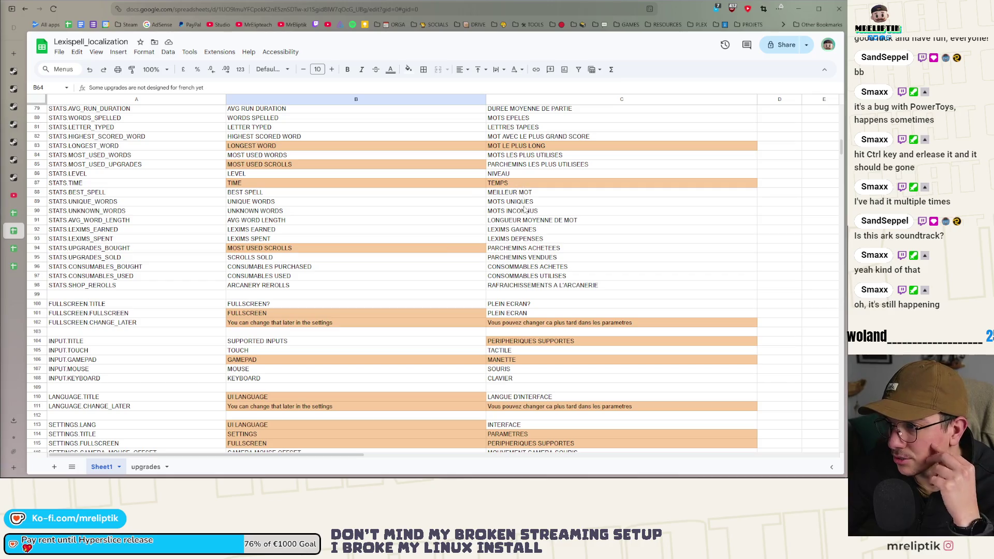
{"action": "left_click", "coordinate": [377, 250]}
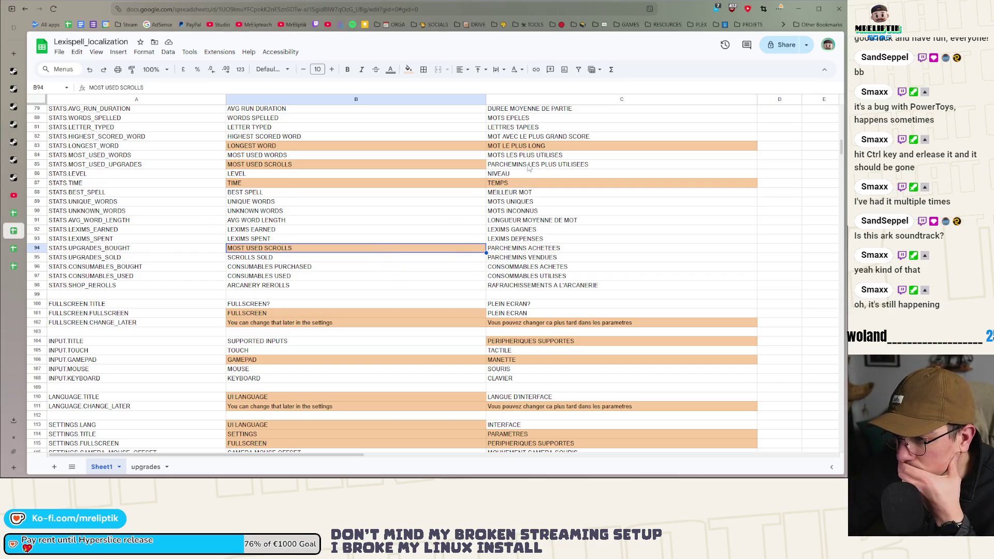
{"action": "scroll", "coordinate": [529, 167], "scroll_direction": "up", "scroll_amount": 10}
{"action": "scroll", "coordinate": [566, 206], "scroll_direction": "up", "scroll_amount": 5}
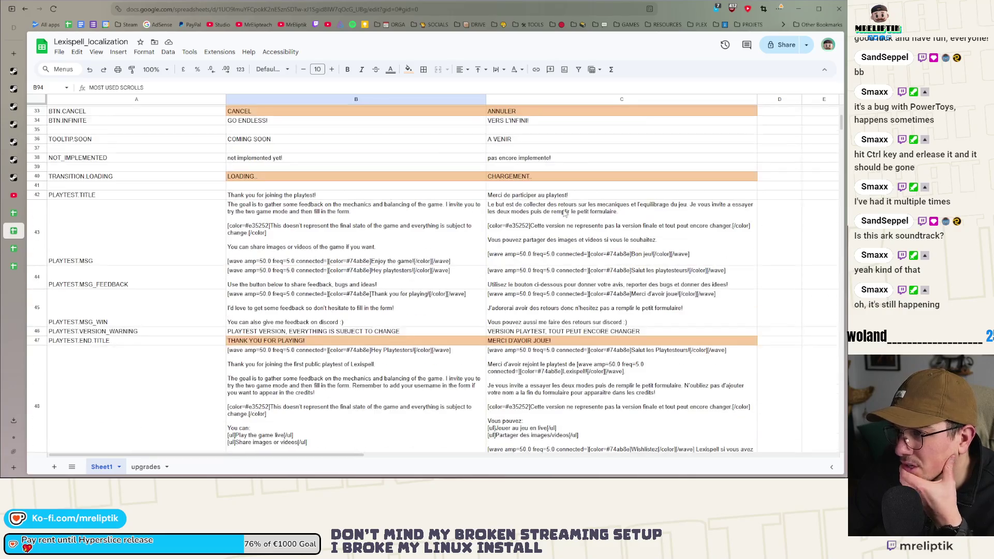
{"action": "left_click", "coordinate": [352, 234]}
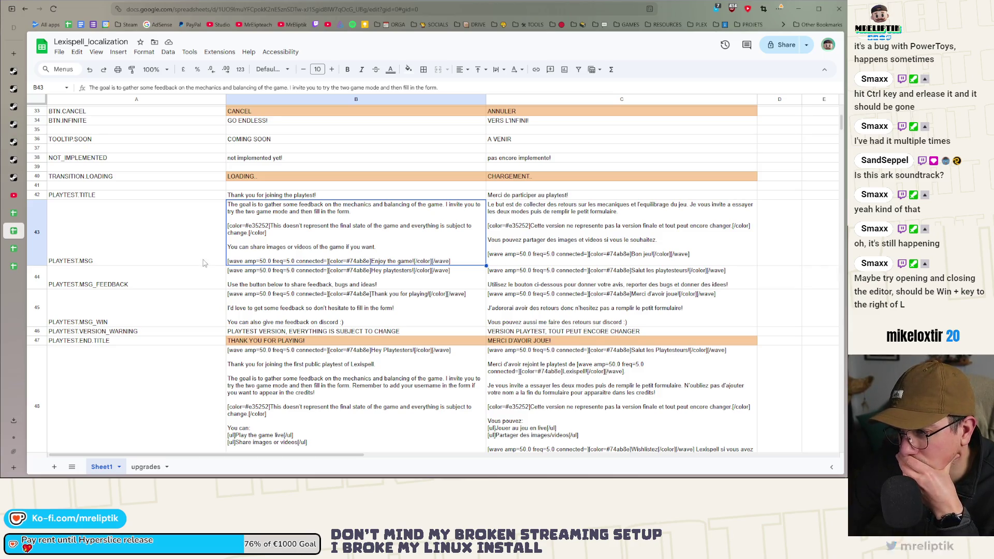
{"action": "scroll", "coordinate": [210, 292], "scroll_direction": "down", "scroll_amount": 3}
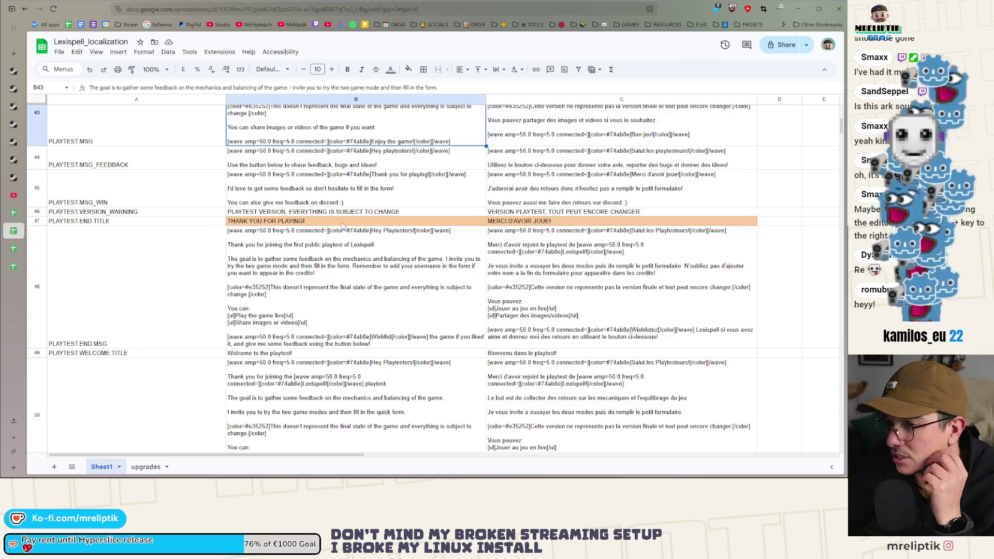
Rewrite the B48 message, deleting 'first' and 'public playtest of' and typing 'playtest.'.
{"action": "scroll", "coordinate": [334, 222], "scroll_direction": "up", "scroll_amount": 1}
{"action": "scroll", "coordinate": [335, 221], "scroll_direction": "up", "scroll_amount": 1}
{"action": "double_click", "coordinate": [335, 221]}
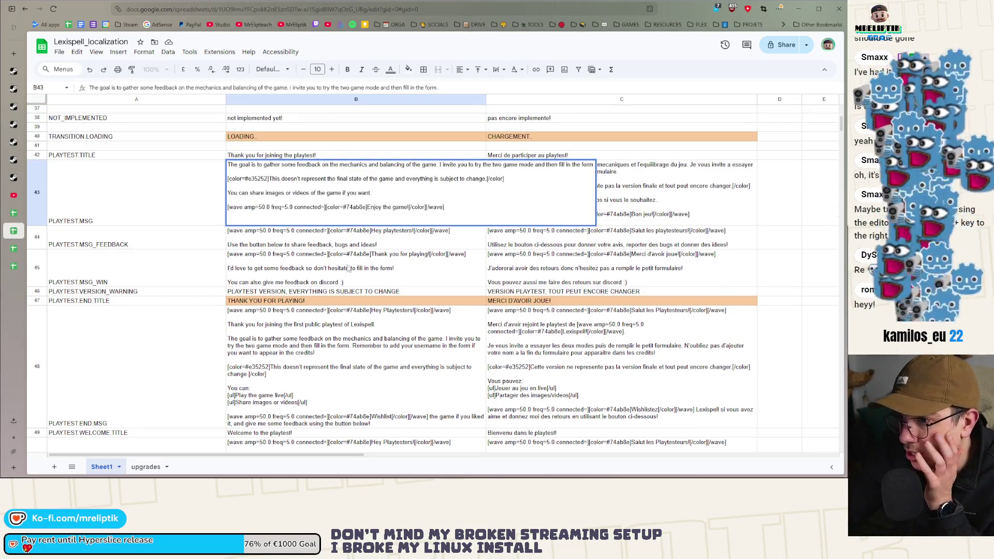
{"action": "left_click", "coordinate": [346, 269]}
{"action": "key", "text": "ctrl+f"}
{"action": "type", "text": "first"}
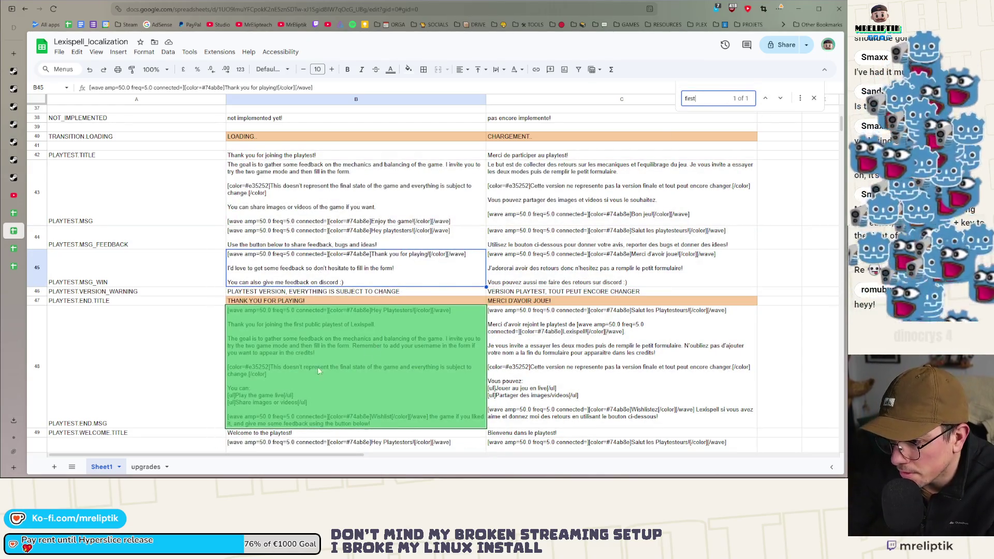
{"action": "double_click", "coordinate": [307, 332]}
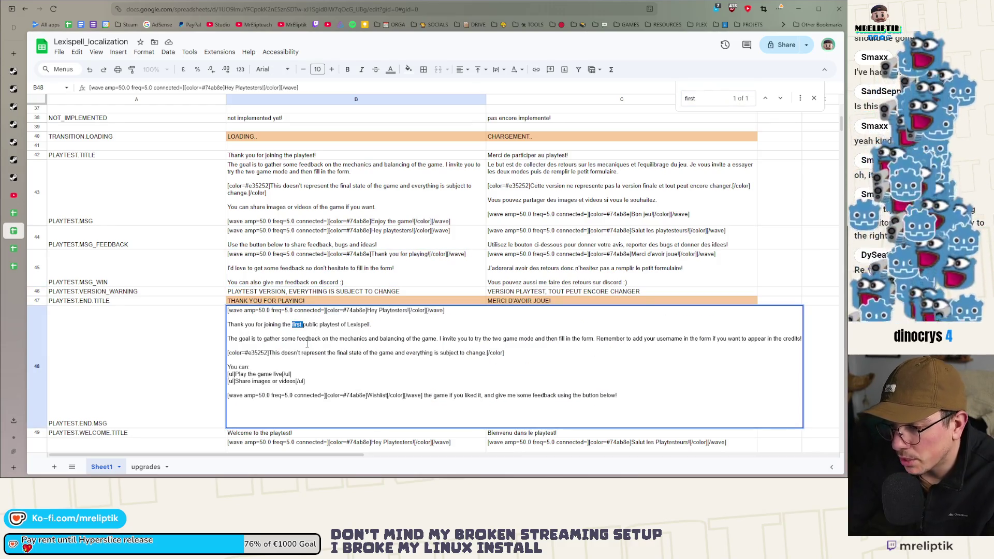
{"action": "key", "text": "BackSpace"}
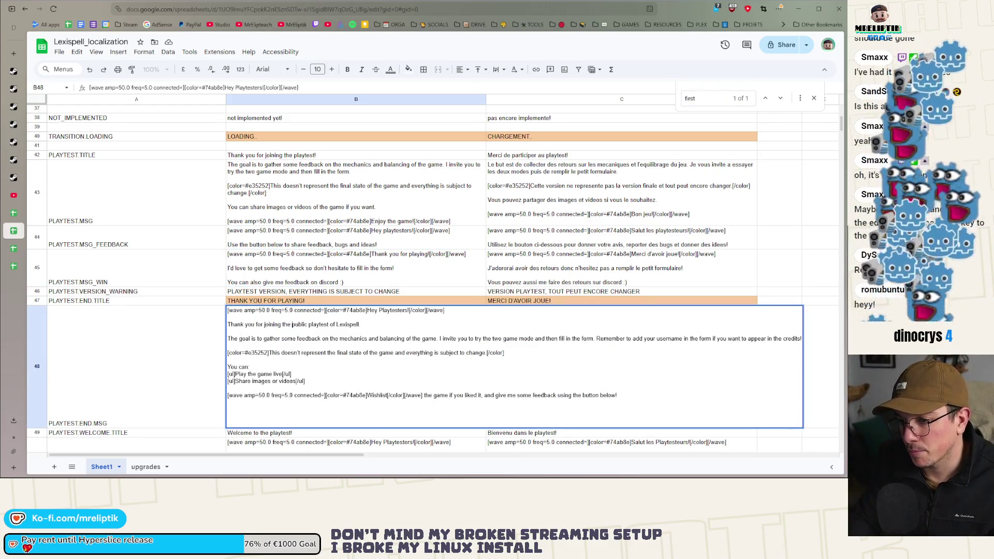
{"action": "key", "text": "ctrl+shift+Right"}
{"action": "key", "text": "ctrl+shift+Right"}
{"action": "key", "text": "ctrl+shift+Right"}
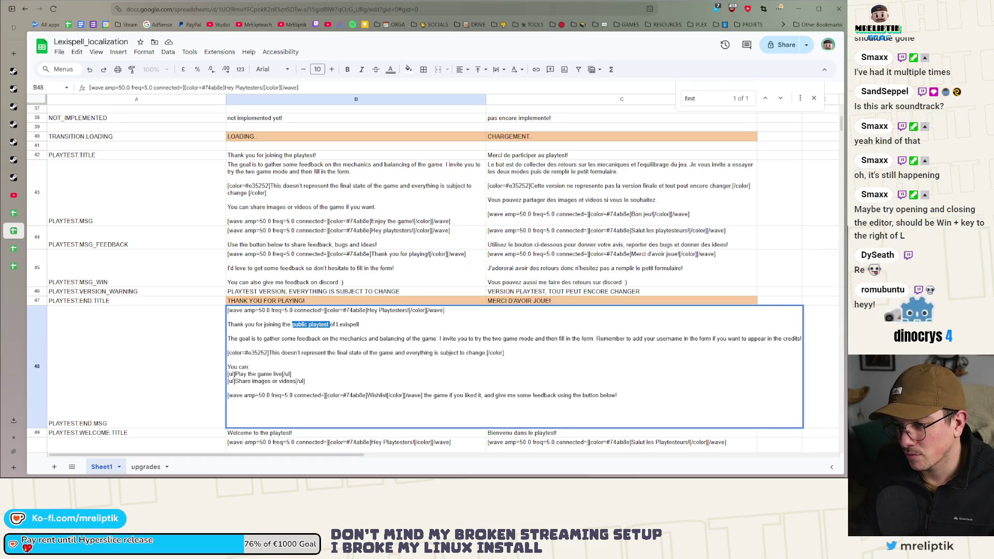
{"action": "key", "text": "BackSpace"}
{"action": "key", "text": "BackSpace"}
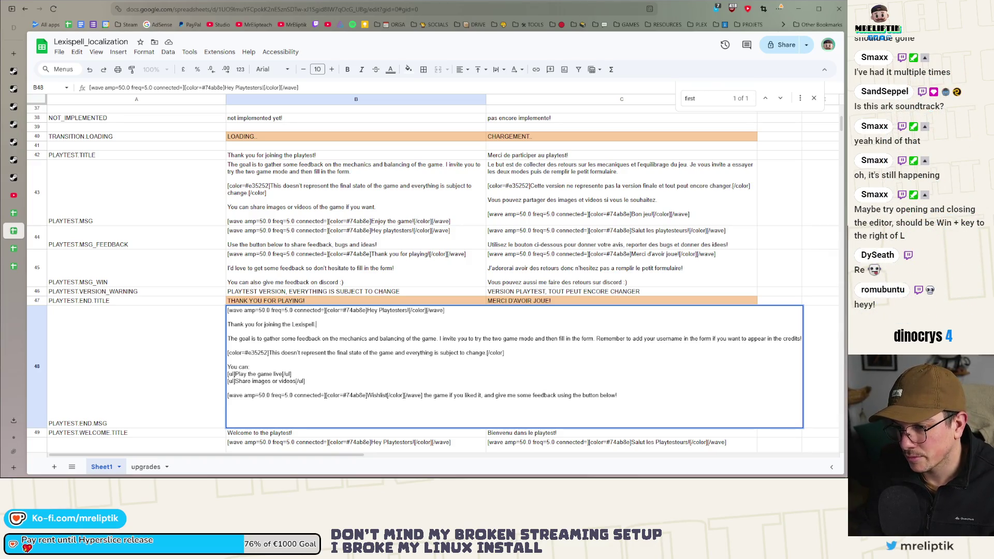
{"action": "type", "text": "playtest."}
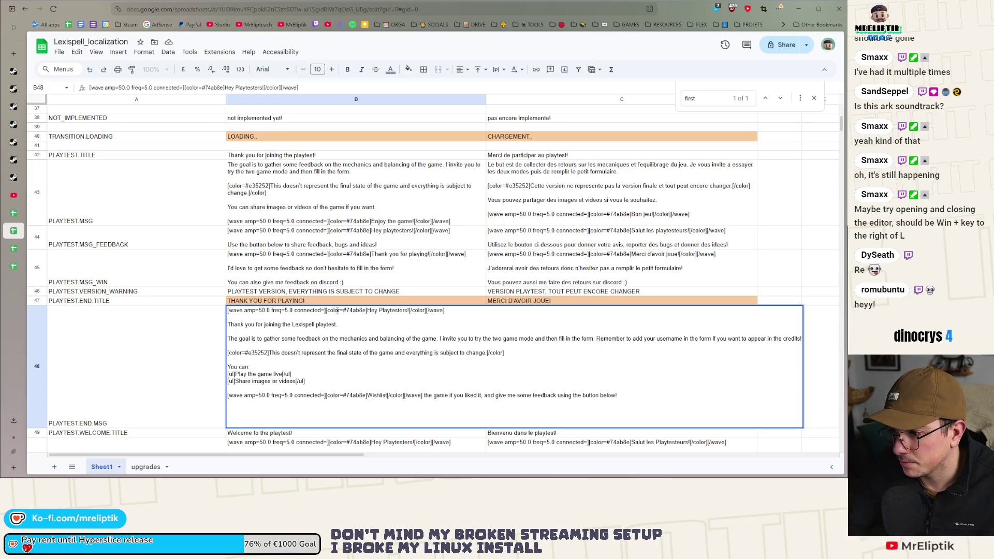
{"action": "left_click", "coordinate": [380, 283]}
Inspect C48's French text unchanged, then browse down to the welcome message in B50.
{"action": "double_click", "coordinate": [572, 331]}
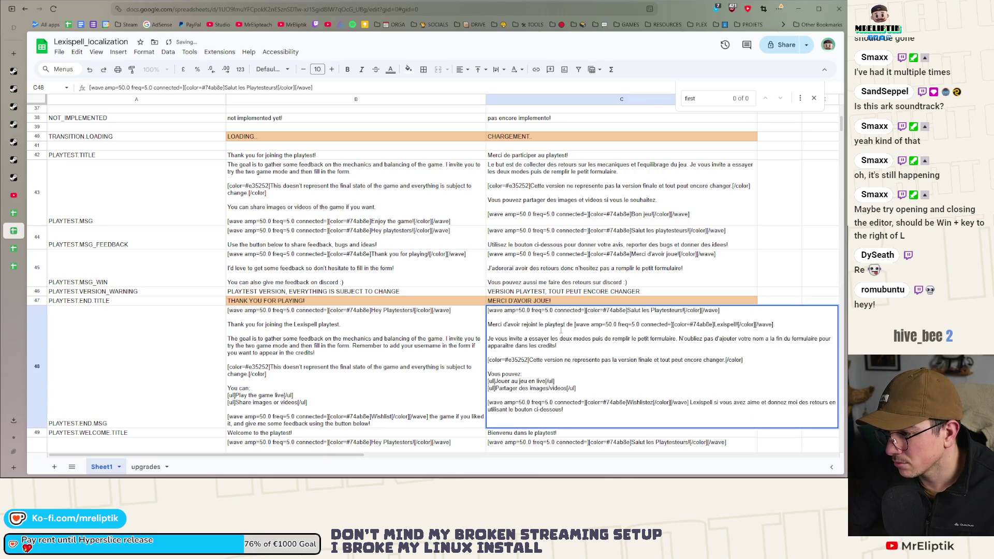
{"action": "double_click", "coordinate": [569, 325]}
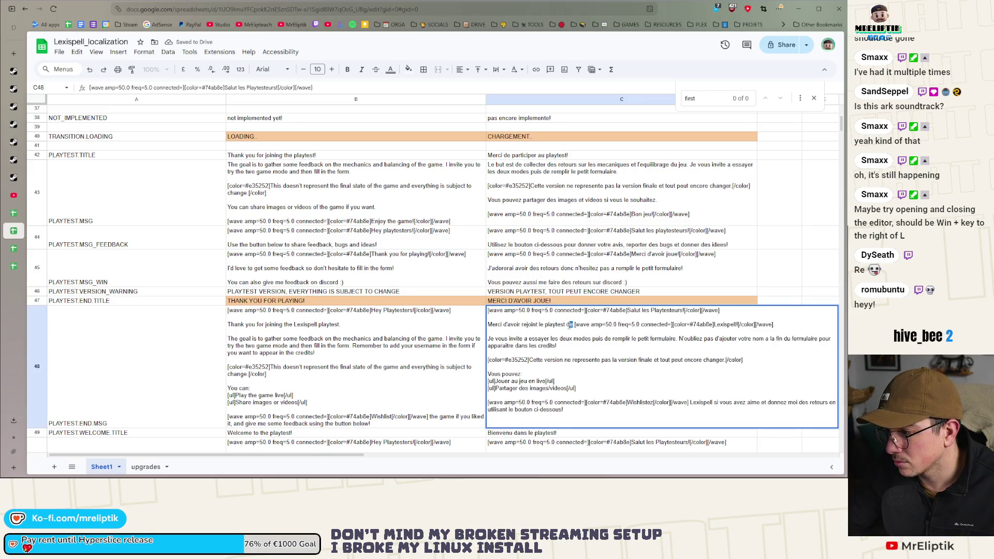
{"action": "left_click", "coordinate": [435, 344]}
{"action": "scroll", "coordinate": [569, 217], "scroll_direction": "up", "scroll_amount": 1}
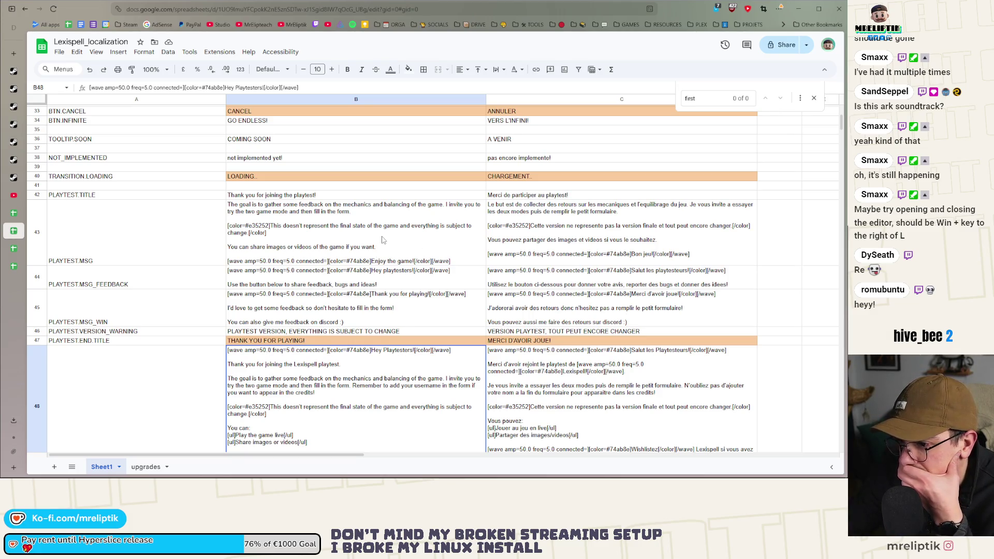
{"action": "scroll", "coordinate": [383, 239], "scroll_direction": "down", "scroll_amount": 3}
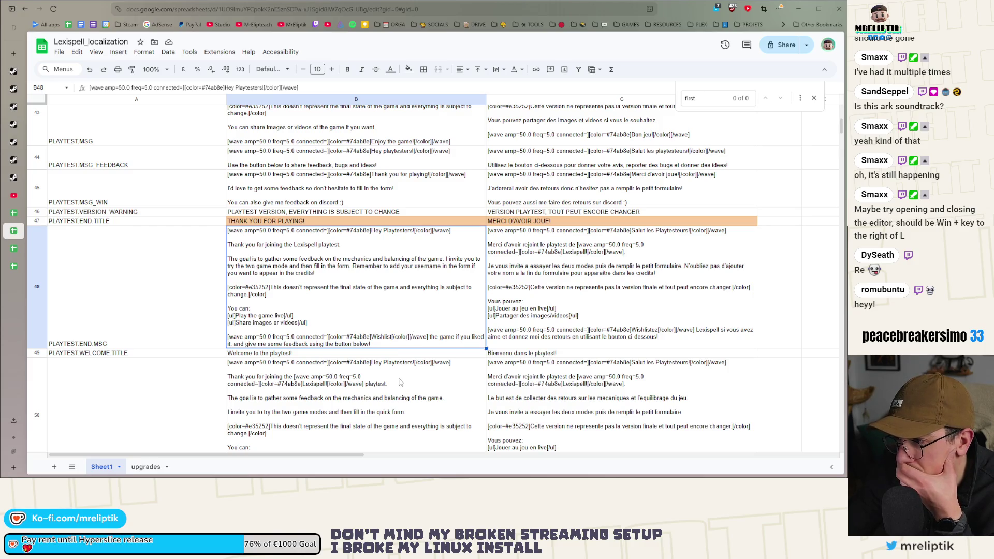
{"action": "left_click", "coordinate": [400, 382]}
{"action": "scroll", "coordinate": [400, 380], "scroll_direction": "down", "scroll_amount": 4}
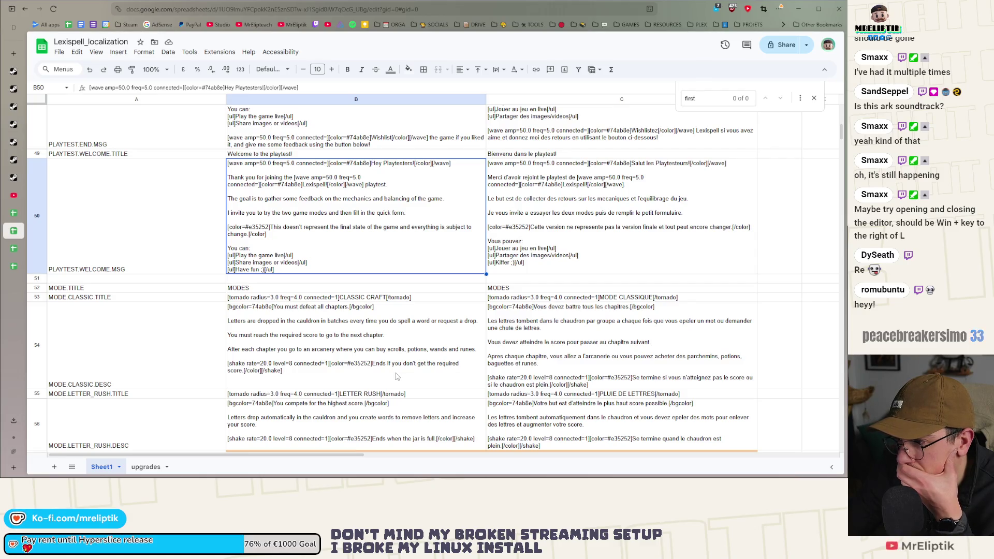
{"action": "scroll", "coordinate": [397, 376], "scroll_direction": "down", "scroll_amount": 2}
{"action": "scroll", "coordinate": [396, 377], "scroll_direction": "down", "scroll_amount": 3}
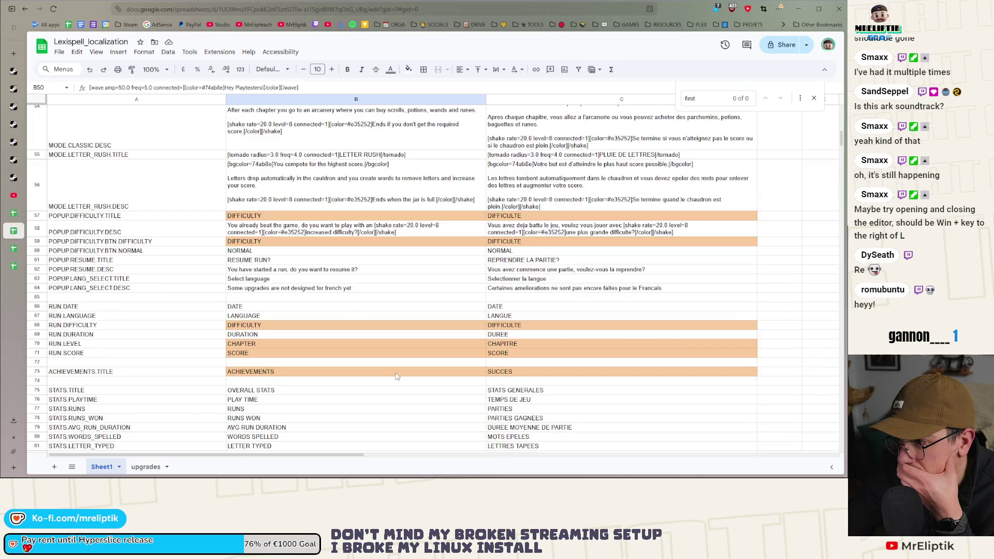
{"action": "scroll", "coordinate": [397, 376], "scroll_direction": "up", "scroll_amount": 4}
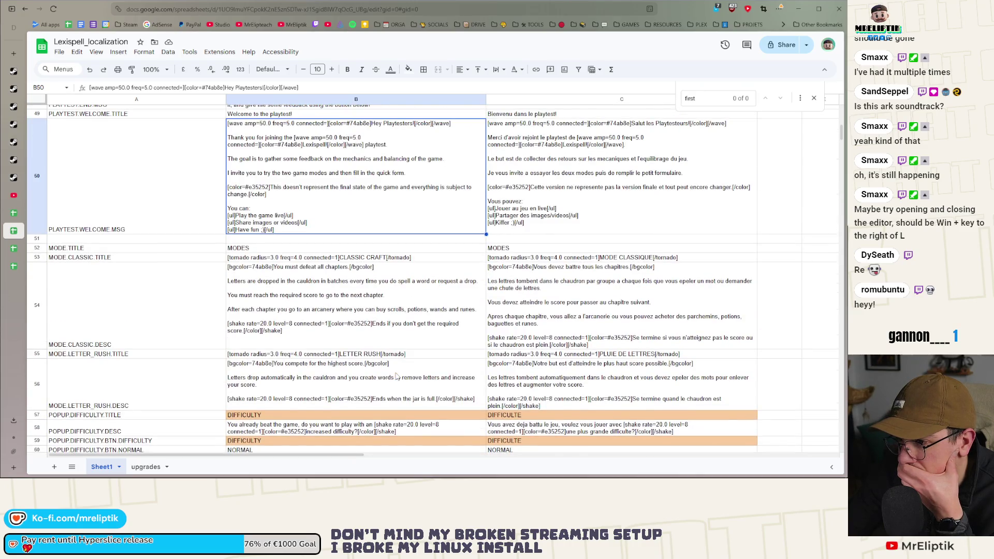
Delete the extra word 'do' from the classic-mode description in B54.
{"action": "left_click", "coordinate": [357, 286]}
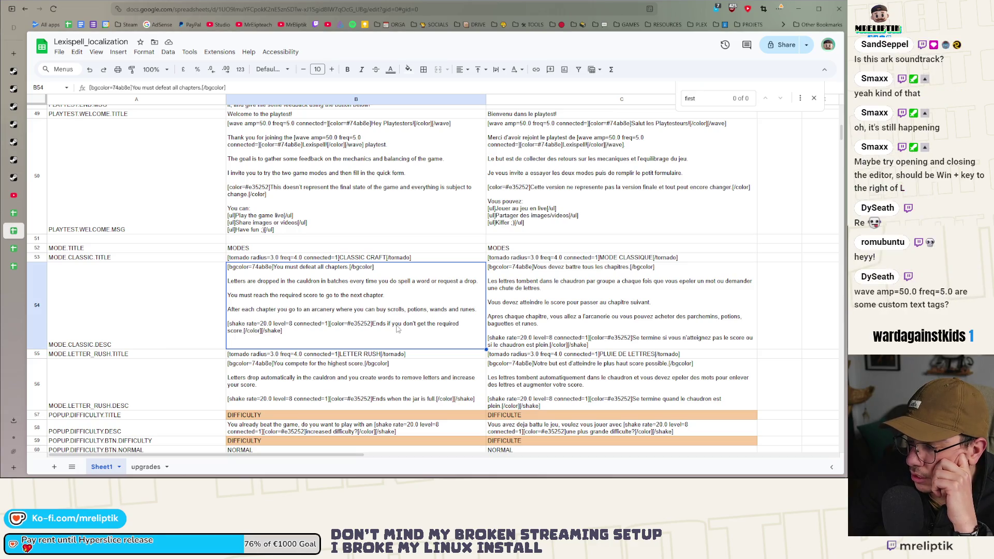
{"action": "double_click", "coordinate": [394, 286]}
{"action": "key", "text": "BackSpace"}
{"action": "left_click", "coordinate": [410, 380]}
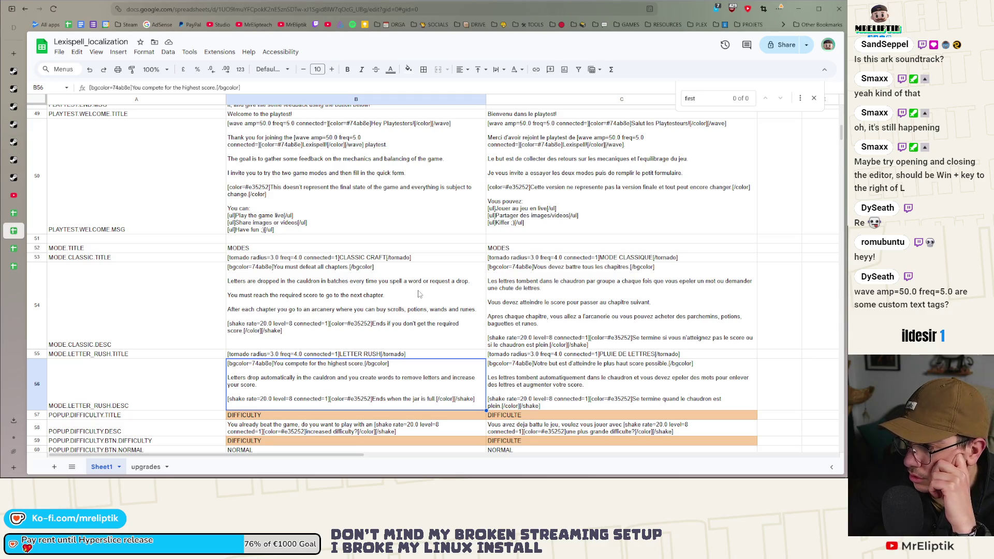
Look over cells B56 and B59 without changing them.
{"action": "scroll", "coordinate": [361, 307], "scroll_direction": "down", "scroll_amount": 3}
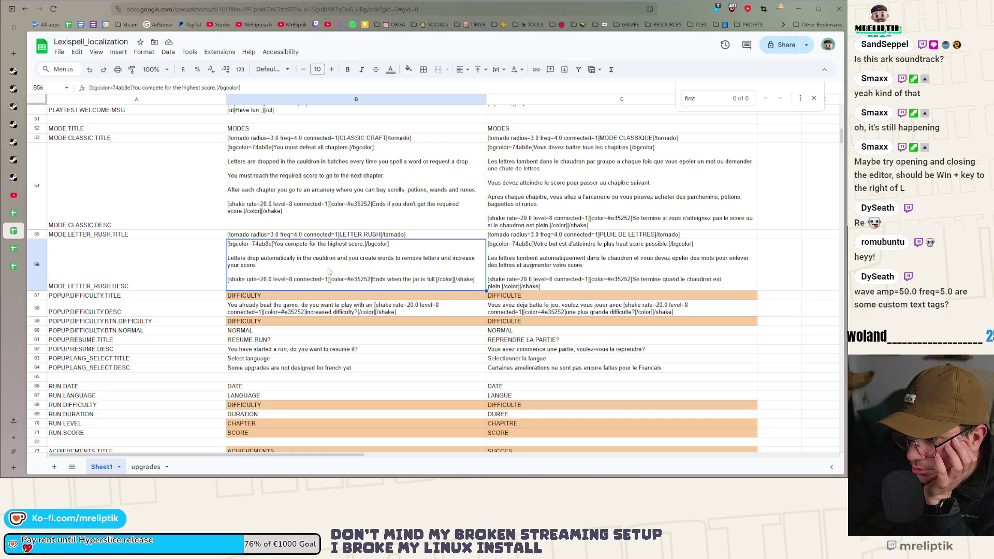
{"action": "double_click", "coordinate": [254, 268]}
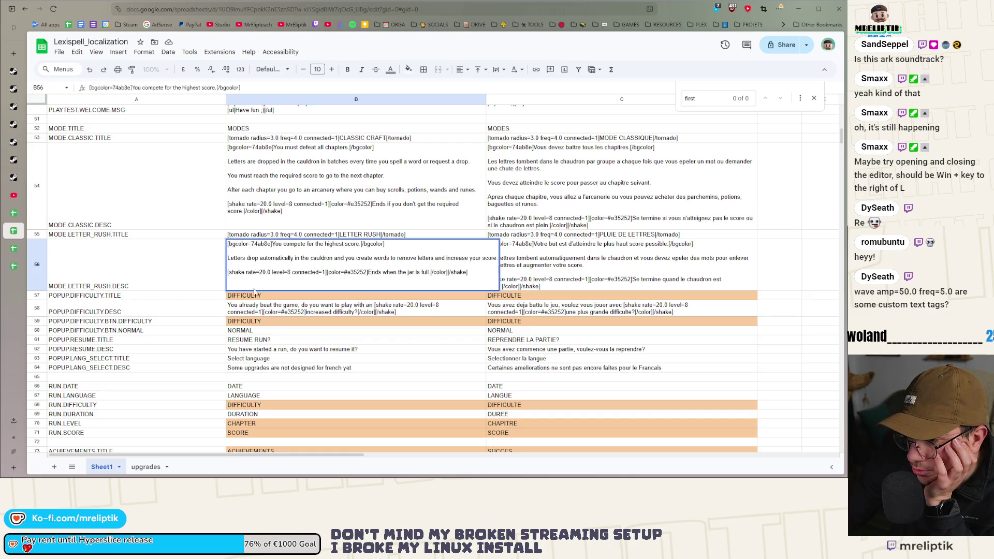
{"action": "left_click", "coordinate": [327, 325]}
{"action": "scroll", "coordinate": [334, 326], "scroll_direction": "down", "scroll_amount": 1}
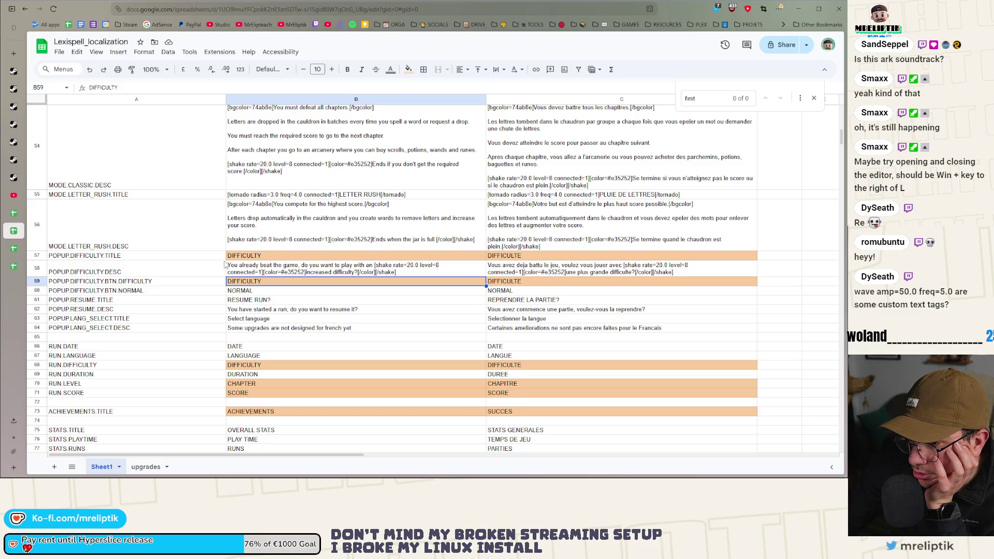
{"action": "scroll", "coordinate": [355, 296], "scroll_direction": "down", "scroll_amount": 2}
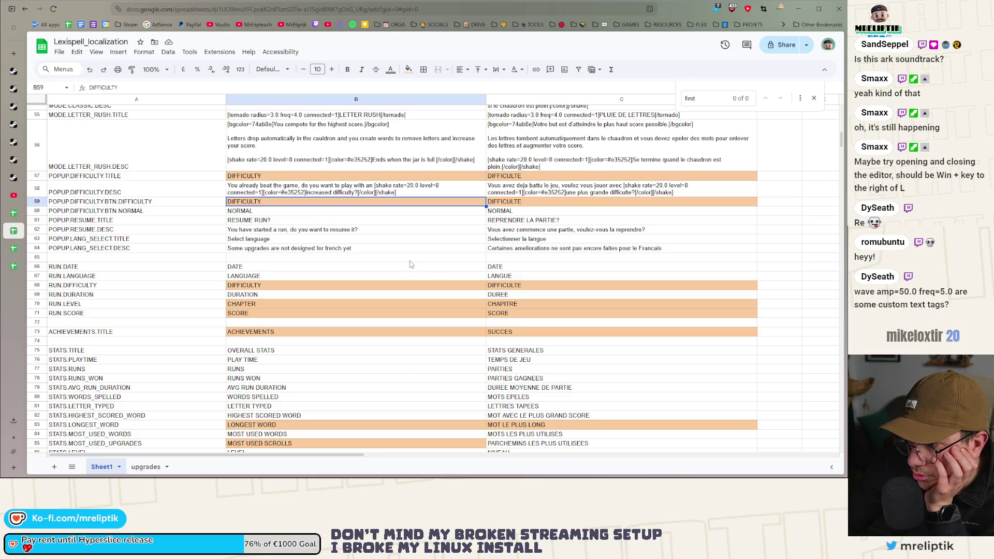
{"action": "scroll", "coordinate": [410, 265], "scroll_direction": "down", "scroll_amount": 8}
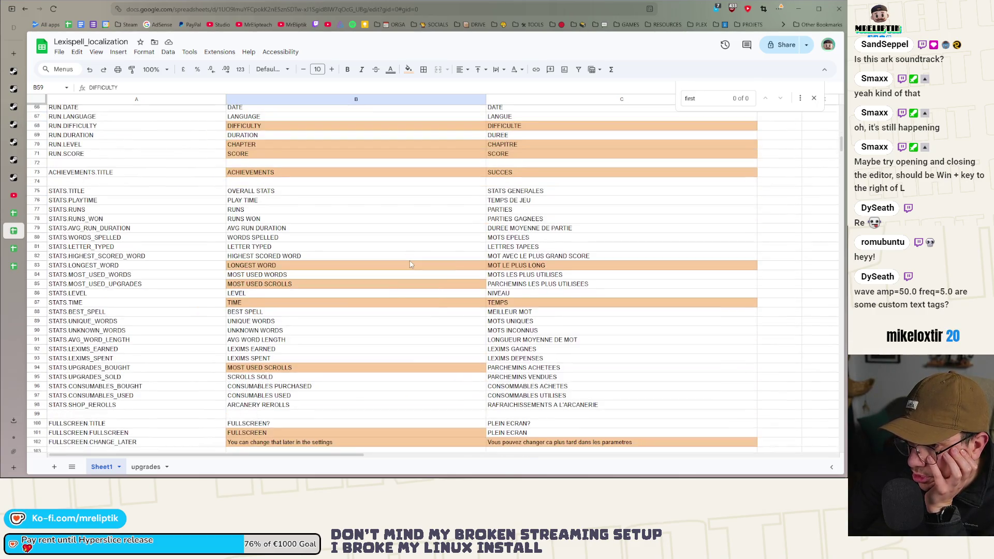
{"action": "scroll", "coordinate": [411, 265], "scroll_direction": "down", "scroll_amount": 15}
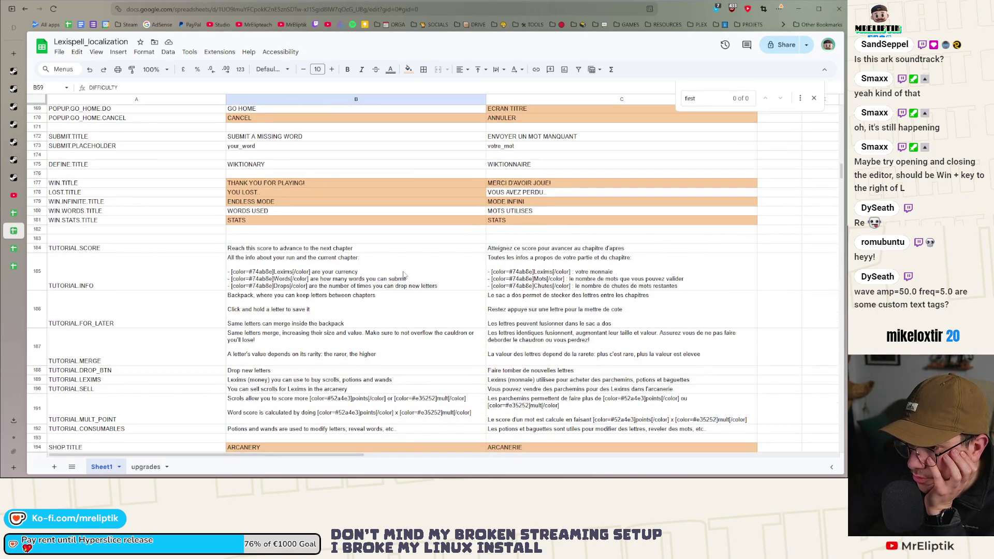
{"action": "scroll", "coordinate": [388, 272], "scroll_direction": "down", "scroll_amount": 5}
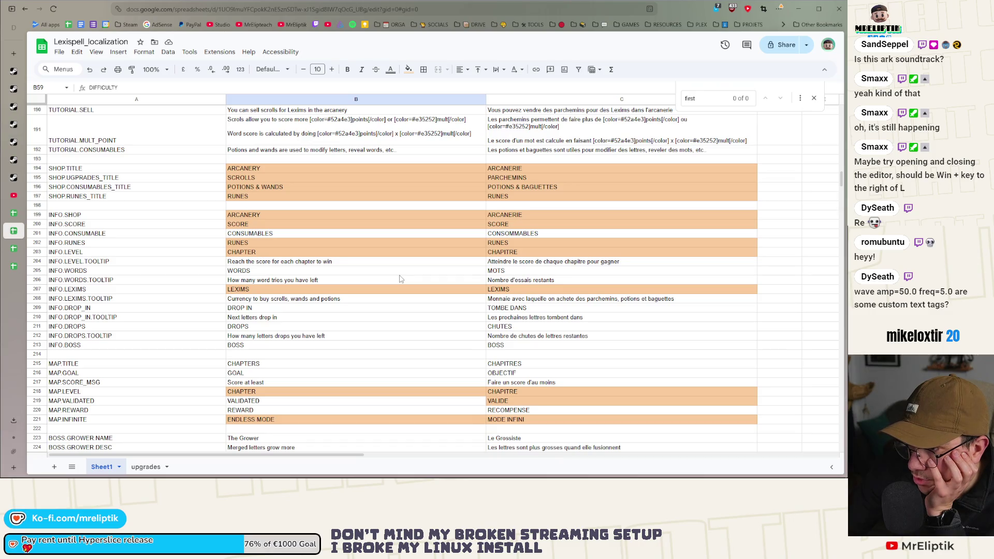
{"action": "scroll", "coordinate": [399, 280], "scroll_direction": "down", "scroll_amount": 5}
{"action": "scroll", "coordinate": [400, 276], "scroll_direction": "down", "scroll_amount": 8}
{"action": "scroll", "coordinate": [400, 271], "scroll_direction": "up", "scroll_amount": 5}
{"action": "scroll", "coordinate": [395, 268], "scroll_direction": "down", "scroll_amount": 5}
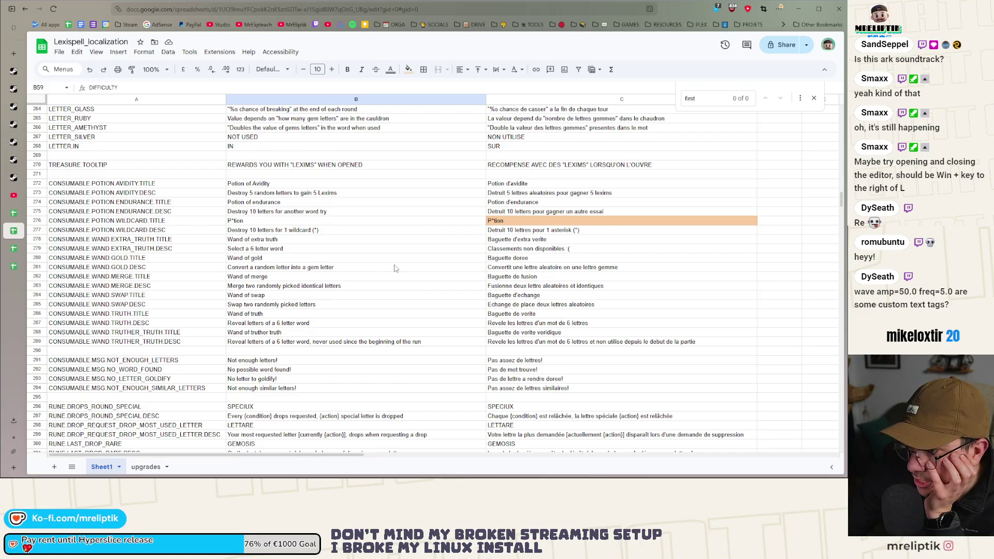
{"action": "scroll", "coordinate": [395, 268], "scroll_direction": "down", "scroll_amount": 5}
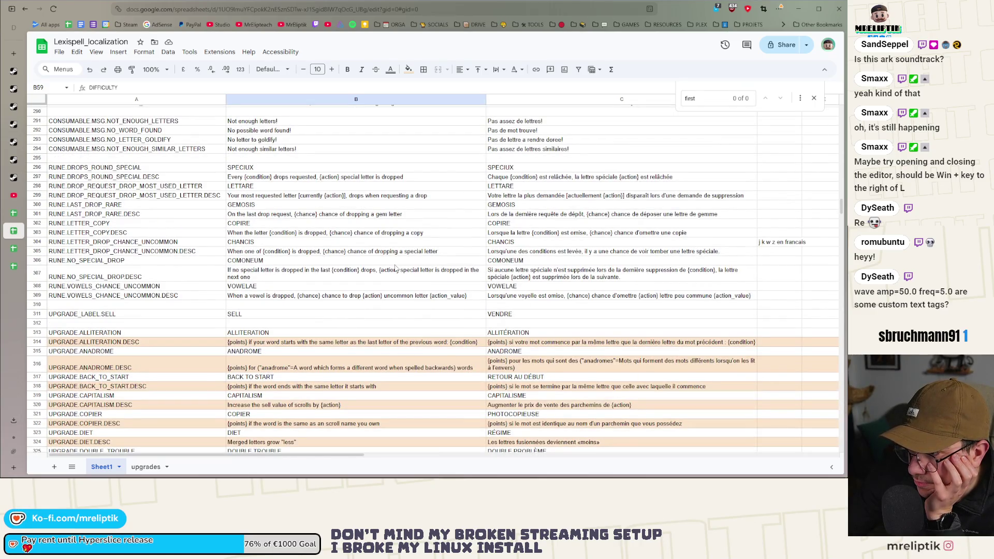
{"action": "scroll", "coordinate": [395, 268], "scroll_direction": "up", "scroll_amount": 3}
{"action": "left_click", "coordinate": [395, 264]}
{"action": "key", "text": "Right"}
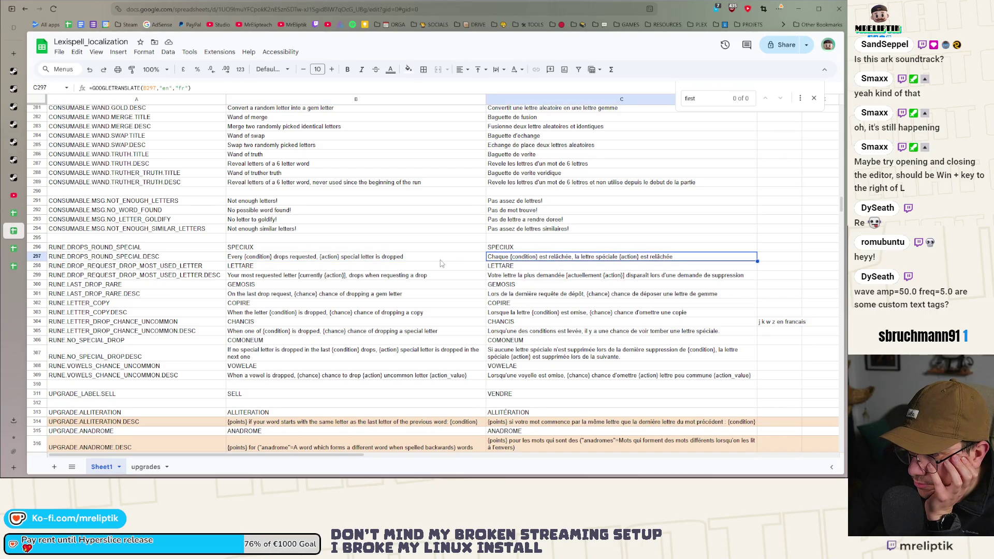
{"action": "key", "text": "Left"}
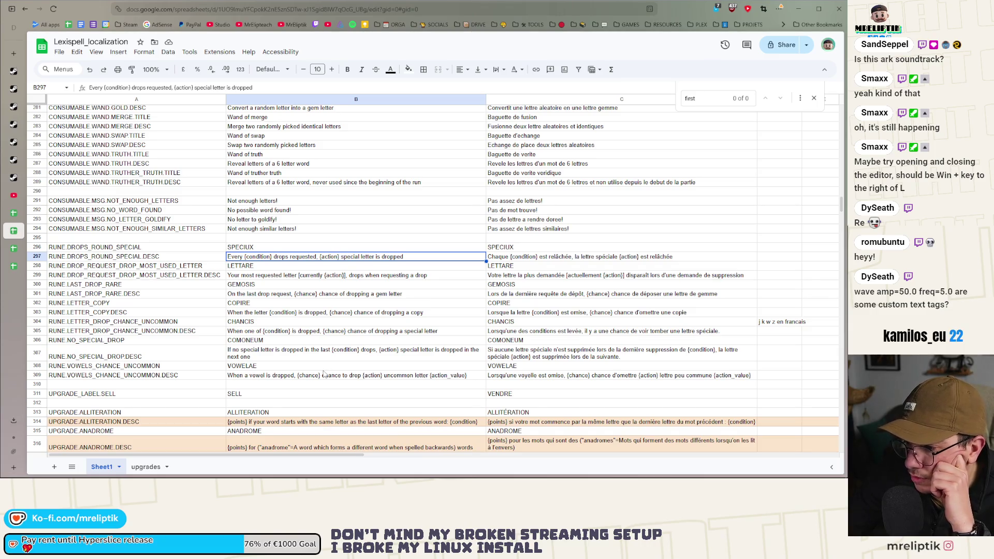
{"action": "scroll", "coordinate": [324, 373], "scroll_direction": "down", "scroll_amount": 3}
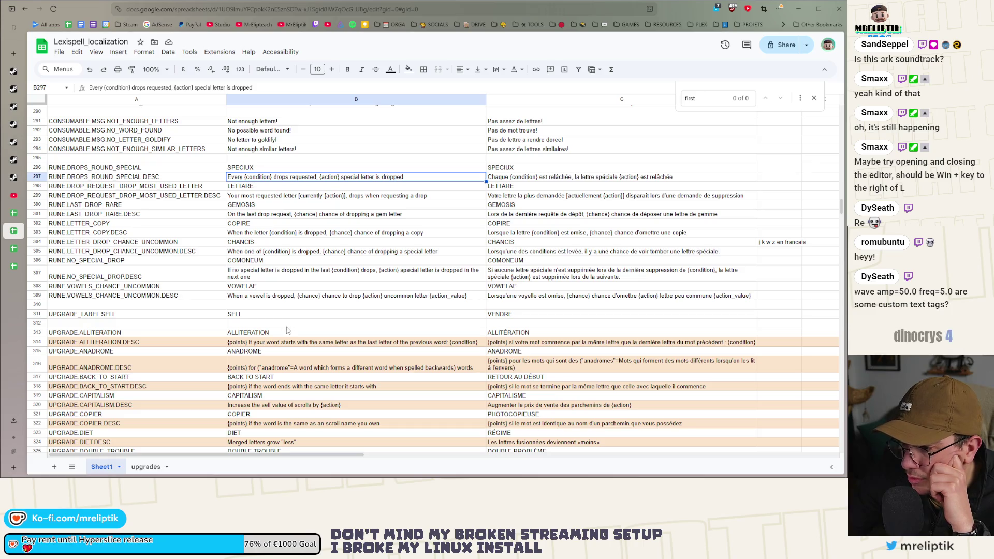
{"action": "right_click", "coordinate": [284, 316]}
{"action": "left_click", "coordinate": [285, 316]}
{"action": "scroll", "coordinate": [285, 315], "scroll_direction": "up", "scroll_amount": 3}
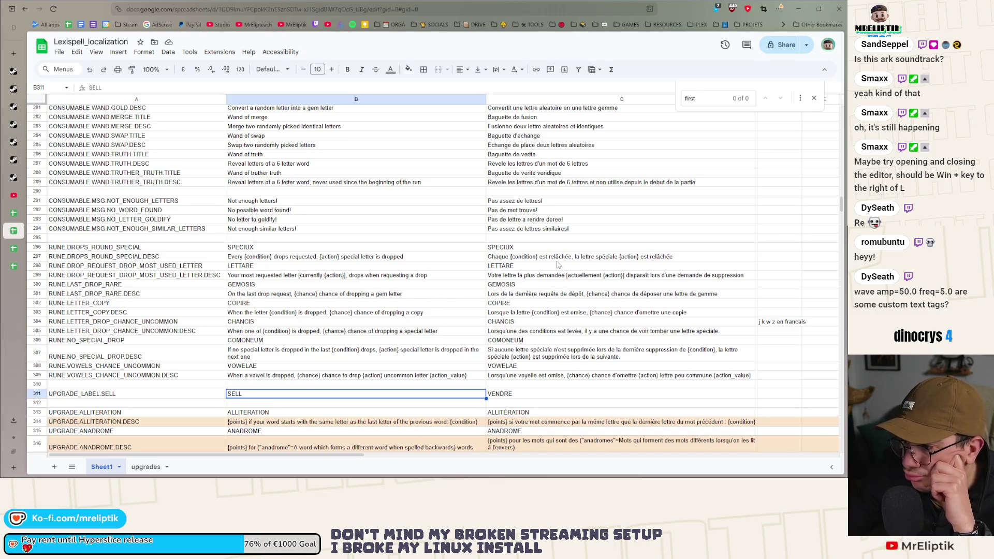
{"action": "left_click", "coordinate": [562, 263]}
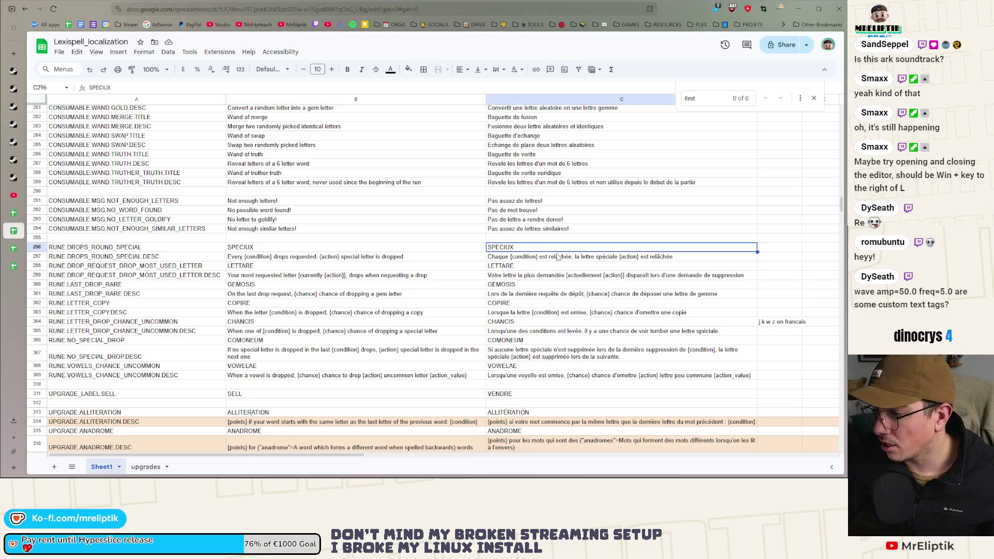
{"action": "key", "text": "Up"}
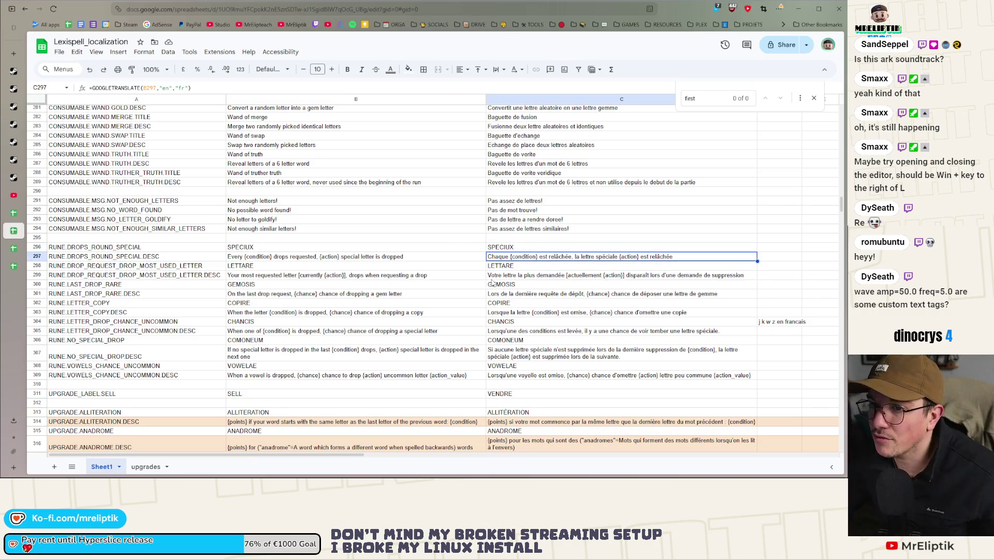
{"action": "key", "text": "super+Left"}
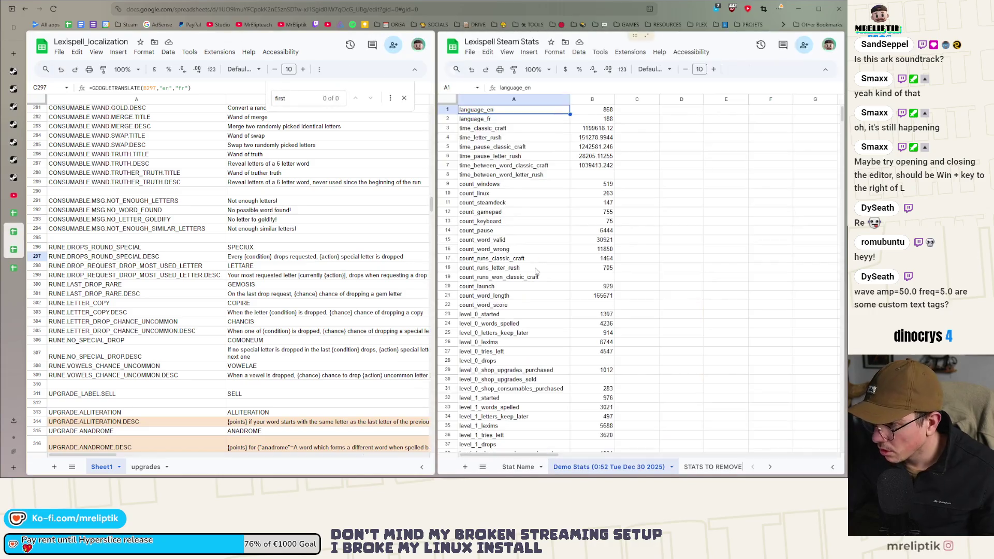
Toggle the Steam Stats sheet to full screen and retile the localization sheet beside it.
{"action": "double_click", "coordinate": [649, 40]}
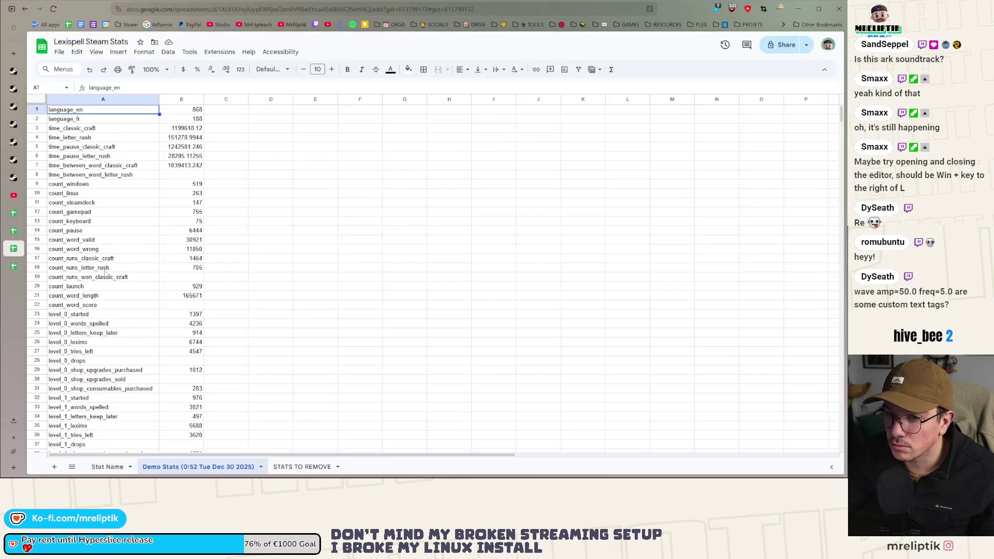
{"action": "left_click", "coordinate": [14, 231]}
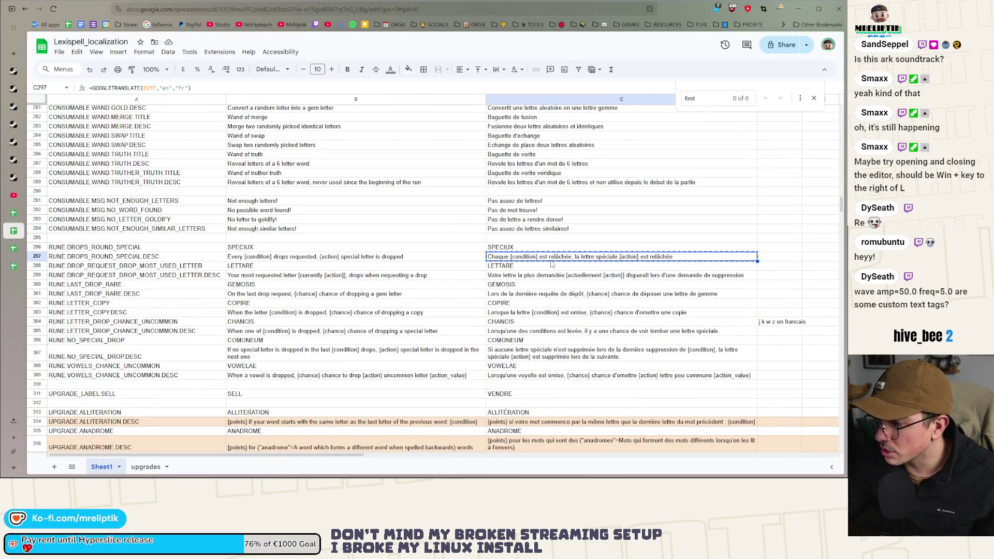
{"action": "key", "text": "super+Left"}
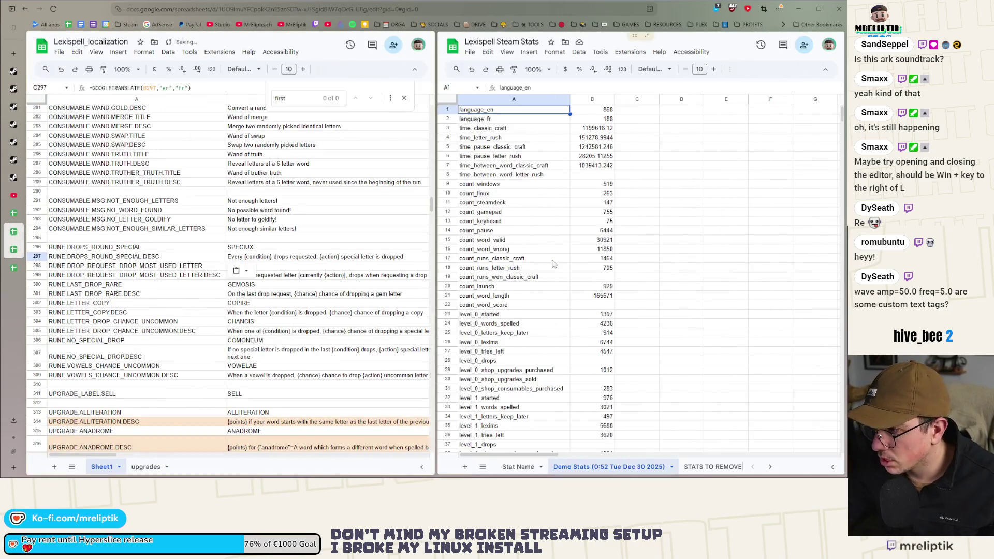
{"action": "double_click", "coordinate": [647, 40]}
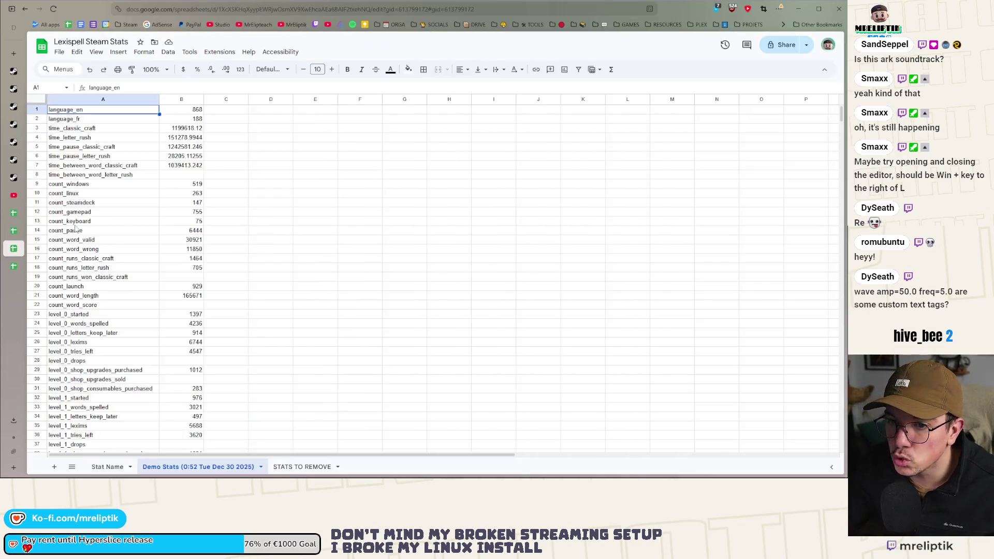
{"action": "left_click", "coordinate": [13, 232]}
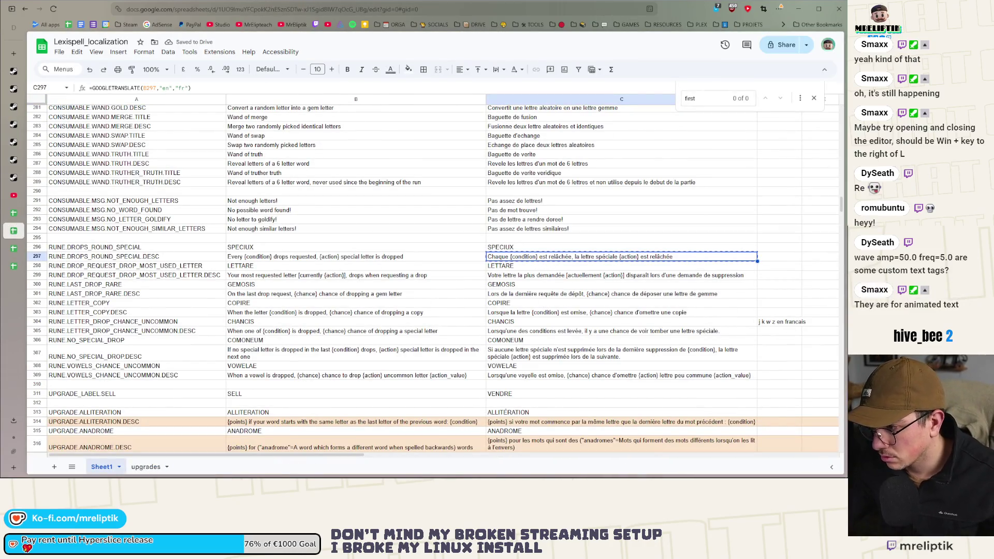
Paste C297 as plain values over its GOOGLETRANSLATE formula and begin editing it.
{"action": "key", "text": "ctrl+shift+v"}
{"action": "left_click", "coordinate": [538, 266]}
{"action": "double_click", "coordinate": [527, 257]}
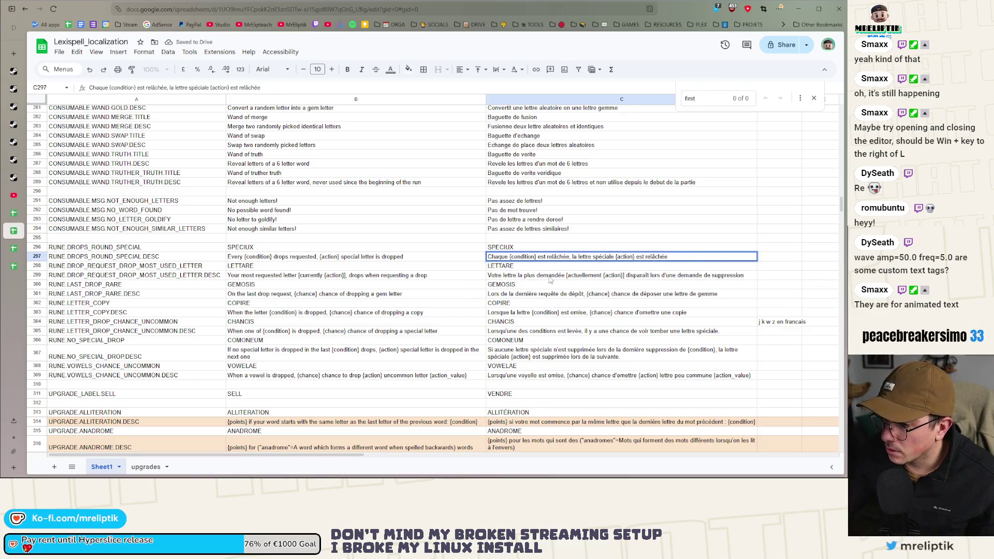
Delete 'est relâchée' from the row 297 French sentence, commit it and recheck the cell.
{"action": "double_click", "coordinate": [493, 257]}
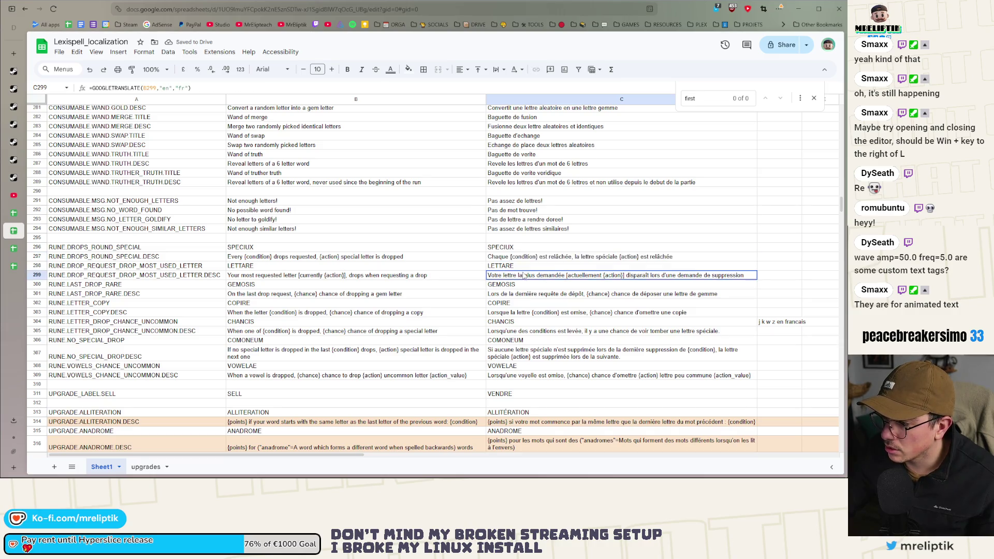
{"action": "double_click", "coordinate": [561, 256]}
{"action": "left_click_drag", "start_coordinate": [570, 257], "coordinate": [541, 257]}
{"action": "key", "text": "BackSpace"}
{"action": "key", "text": "BackSpace"}
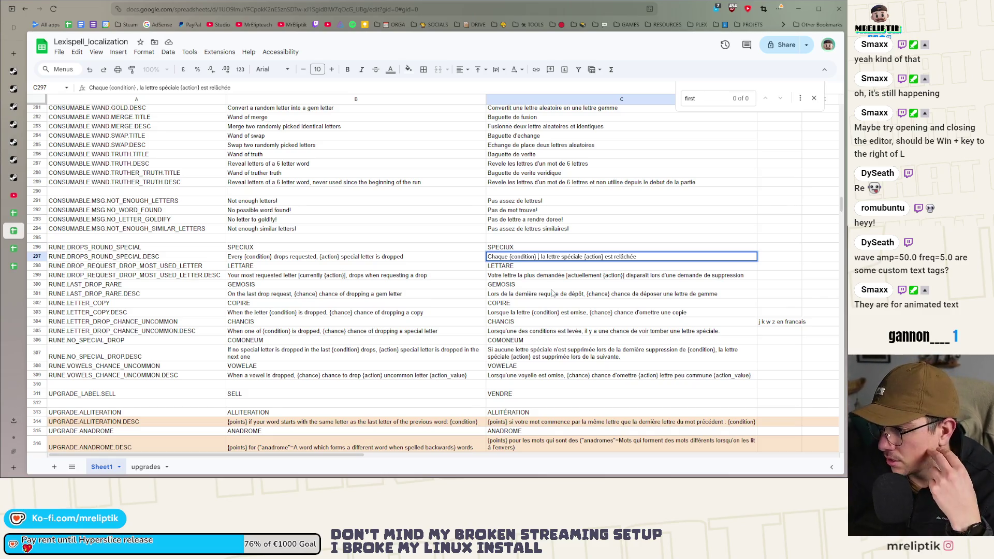
{"action": "left_click", "coordinate": [533, 284]}
{"action": "left_click", "coordinate": [509, 258]}
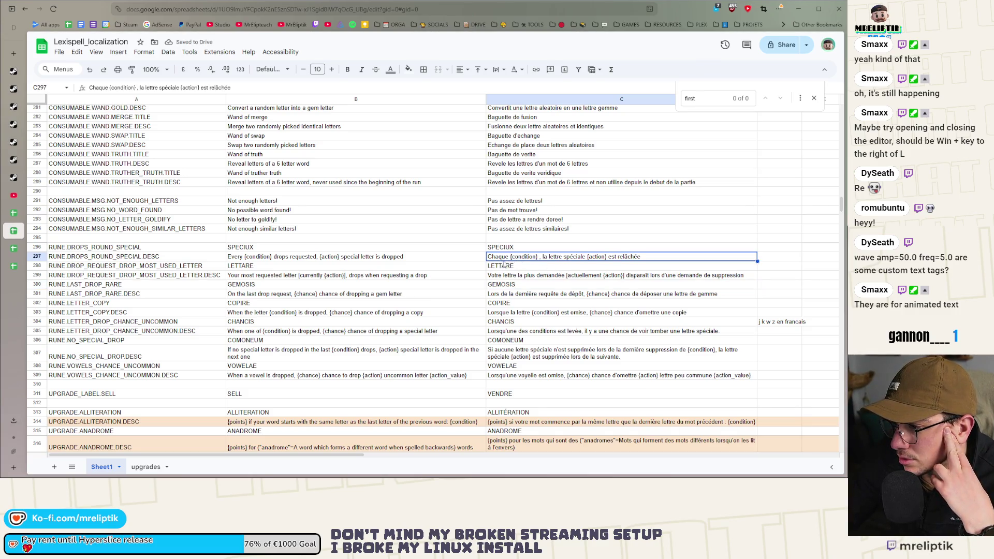
{"action": "left_click", "coordinate": [508, 284]}
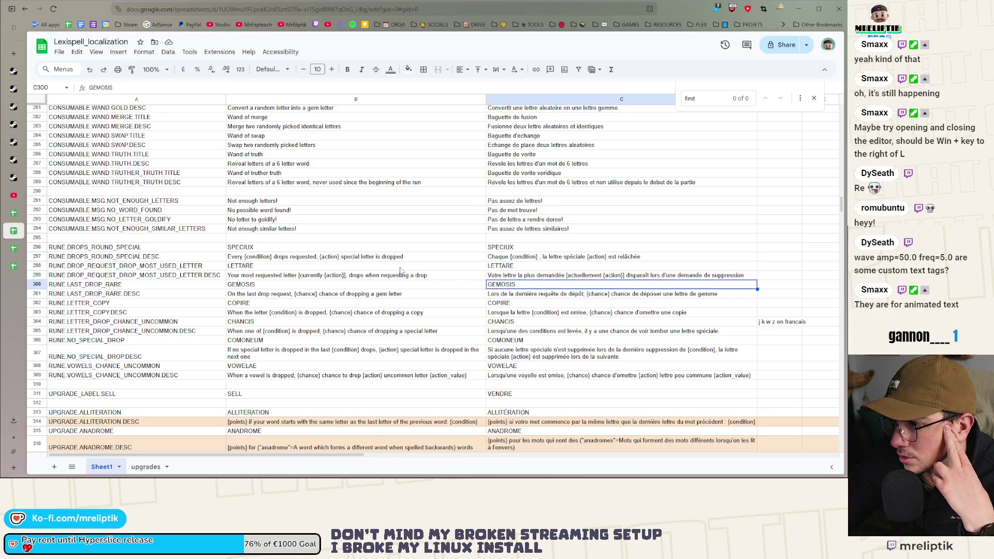
Search the sheet for 'drop', step through the matches and return to editing row 297.
{"action": "left_click", "coordinate": [400, 266]}
{"action": "key", "text": "ctrl+f"}
{"action": "type", "text": "drop"}
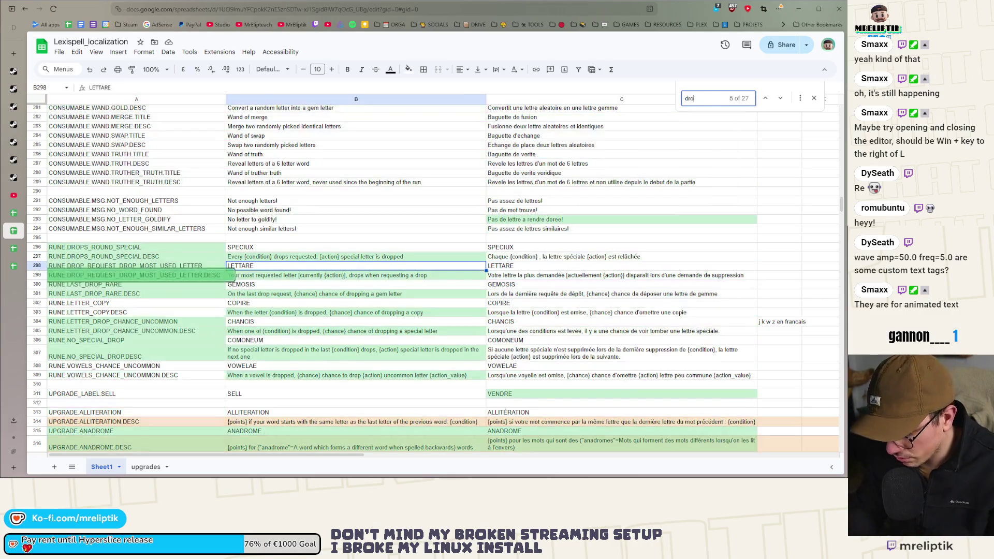
{"action": "left_click", "coordinate": [765, 98]}
{"action": "left_click", "coordinate": [765, 99]}
{"action": "left_click", "coordinate": [766, 99]}
{"action": "left_click", "coordinate": [766, 98]}
{"action": "left_click", "coordinate": [766, 98]}
{"action": "left_click", "coordinate": [766, 98]}
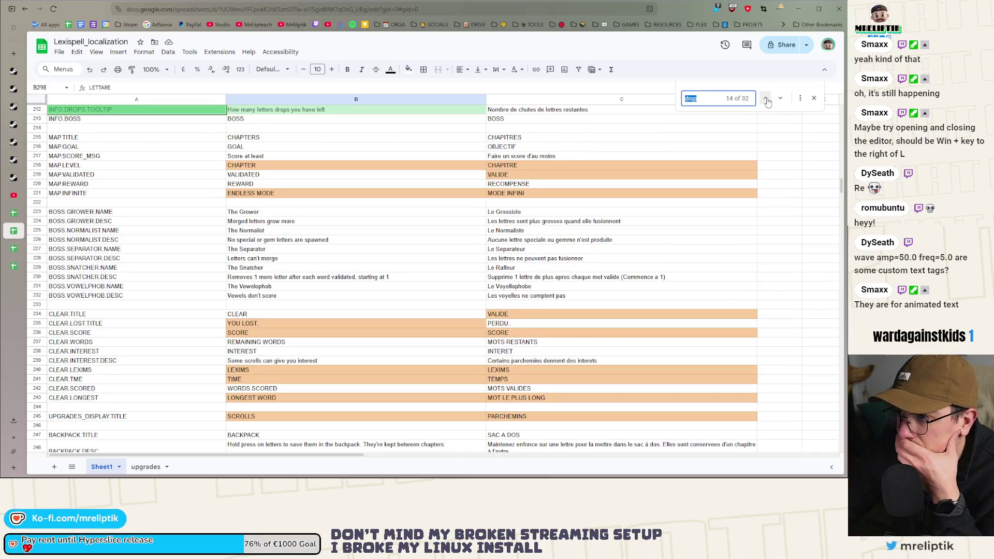
{"action": "left_click", "coordinate": [782, 100]}
{"action": "left_click", "coordinate": [783, 100]}
{"action": "left_click", "coordinate": [783, 100]}
{"action": "left_click", "coordinate": [782, 100]}
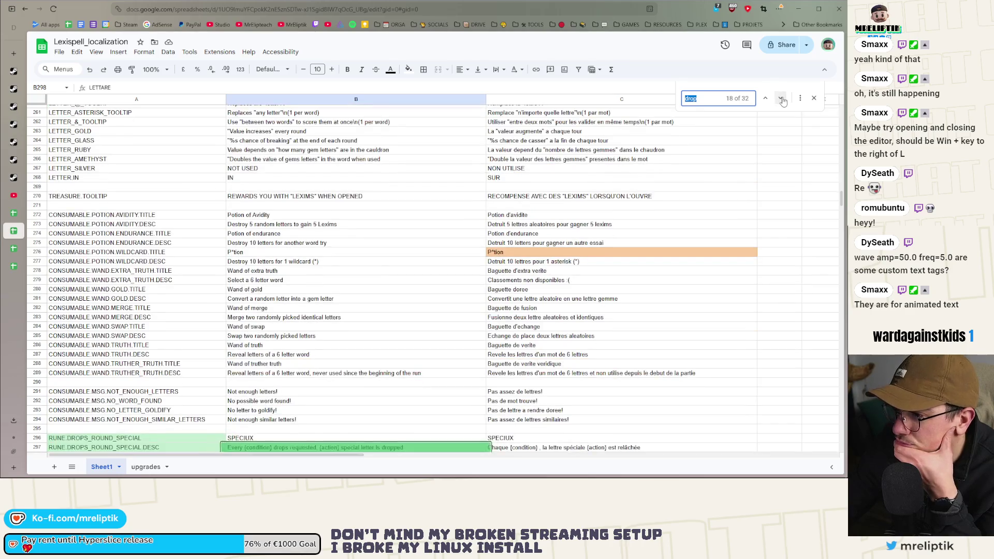
{"action": "left_click", "coordinate": [783, 100]}
{"action": "left_click", "coordinate": [782, 100]}
{"action": "left_click", "coordinate": [783, 101]}
{"action": "left_click", "coordinate": [783, 101]}
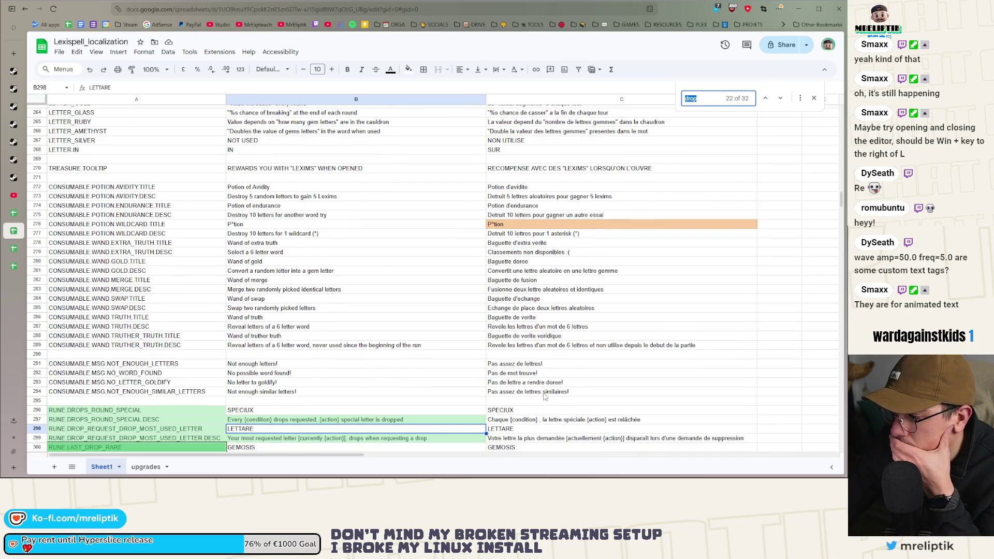
{"action": "scroll", "coordinate": [543, 392], "scroll_direction": "down", "scroll_amount": 2}
{"action": "double_click", "coordinate": [533, 339]}
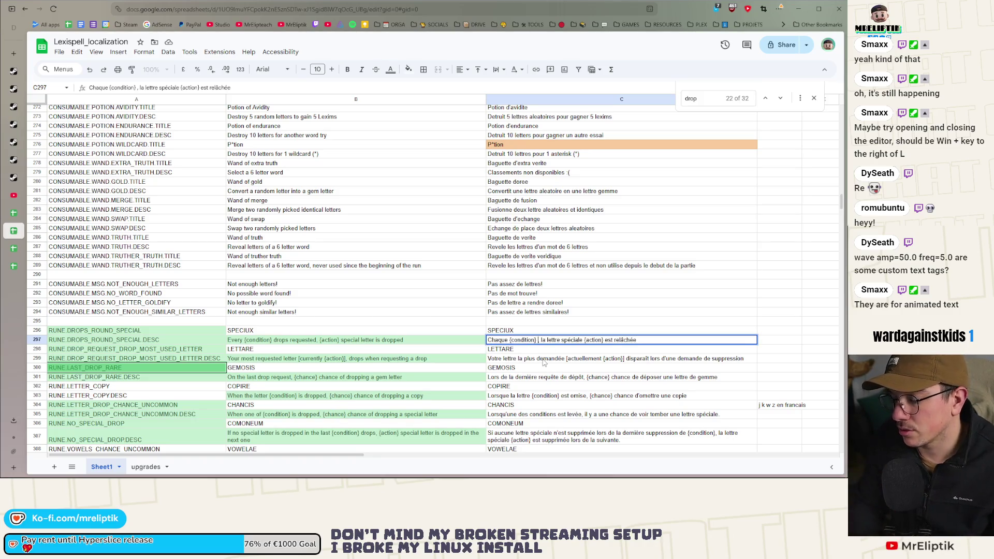
In C297, add 'chute,', move {action} before 'lettre spéciale' and shorten 'relâchée'.
{"action": "type", "text": "chute, "}
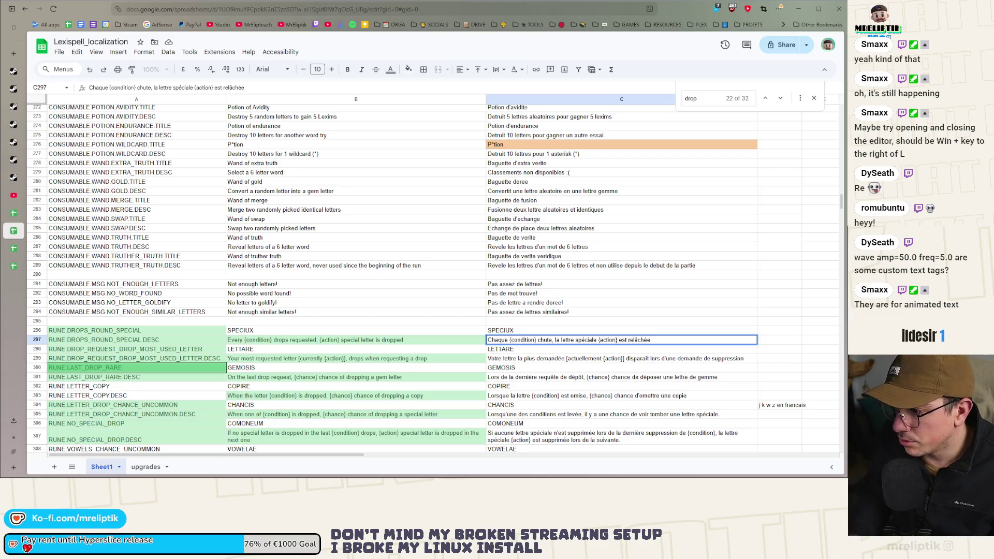
{"action": "type", "text": "une"}
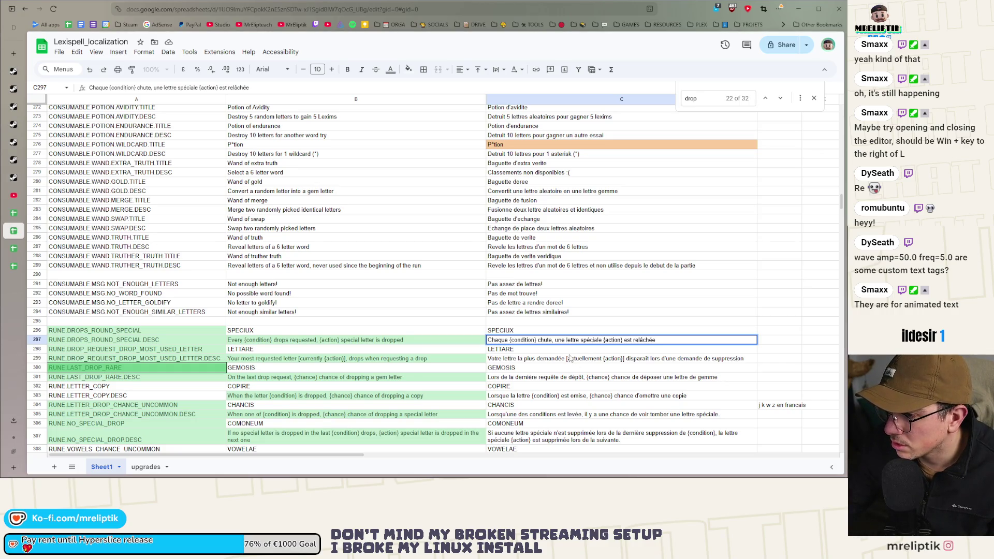
{"action": "left_click_drag", "start_coordinate": [622, 340], "coordinate": [580, 340]}
{"action": "key", "text": "shift+ctrl+Right"}
{"action": "key", "text": "BackSpace"}
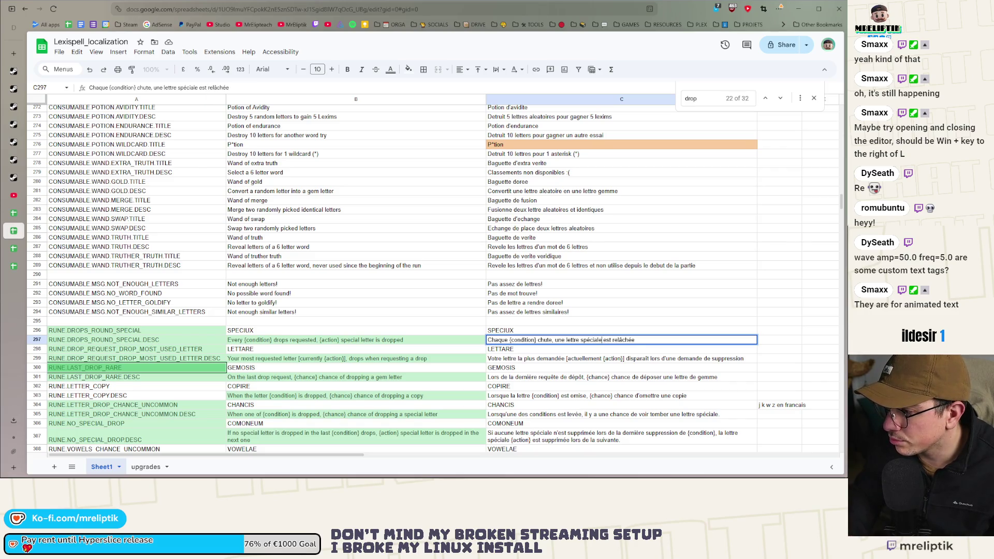
{"action": "key", "text": "ctrl+Left"}
{"action": "key", "text": "ctrl+BackSpace"}
{"action": "type", "text": "{action}"}
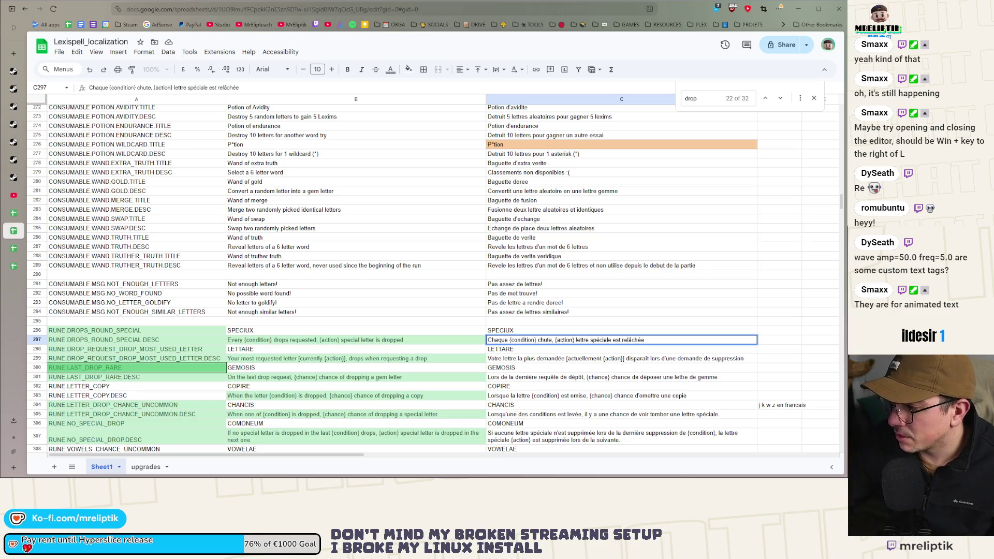
{"action": "double_click", "coordinate": [633, 340]}
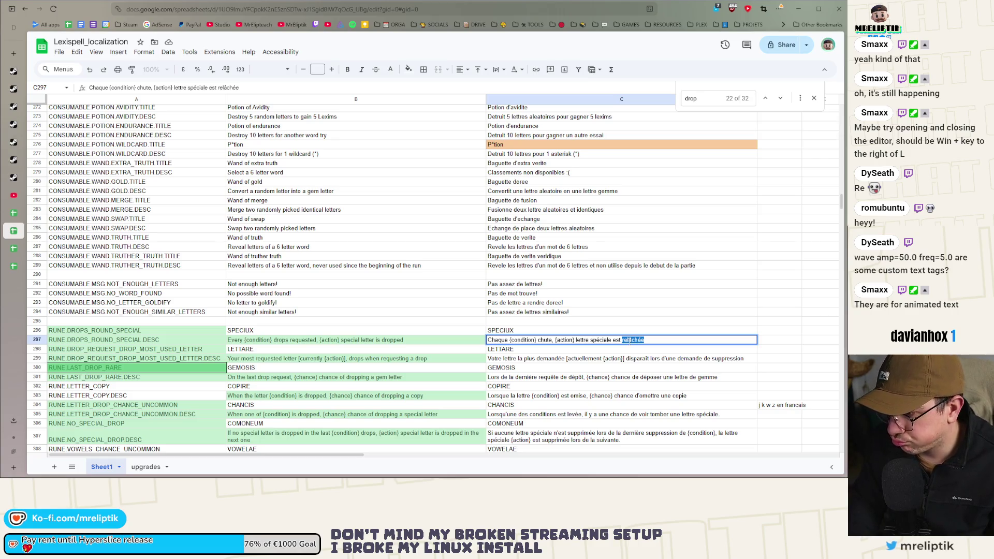
{"action": "type", "text": "l"}
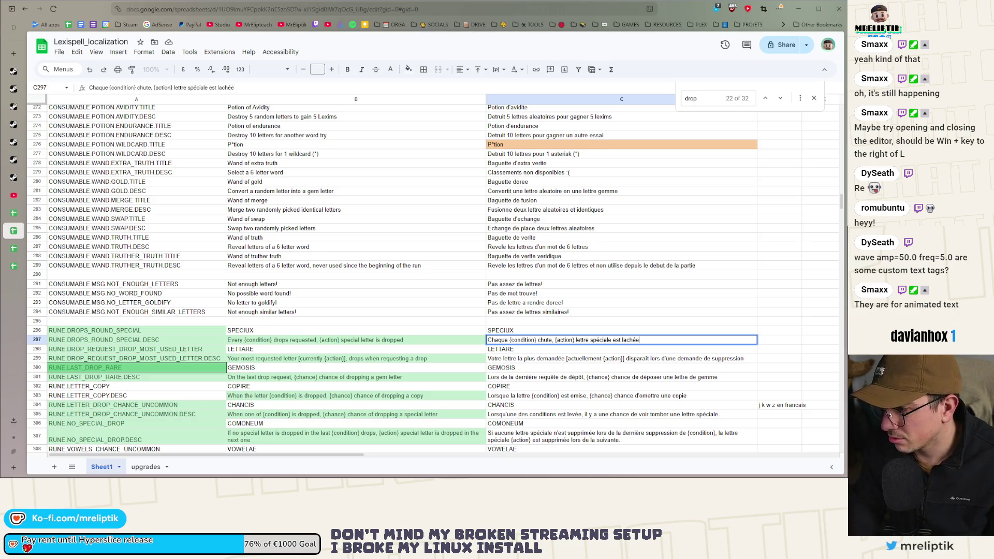
{"action": "left_click", "coordinate": [594, 368]}
{"action": "scroll", "coordinate": [595, 370], "scroll_direction": "down", "scroll_amount": 3}
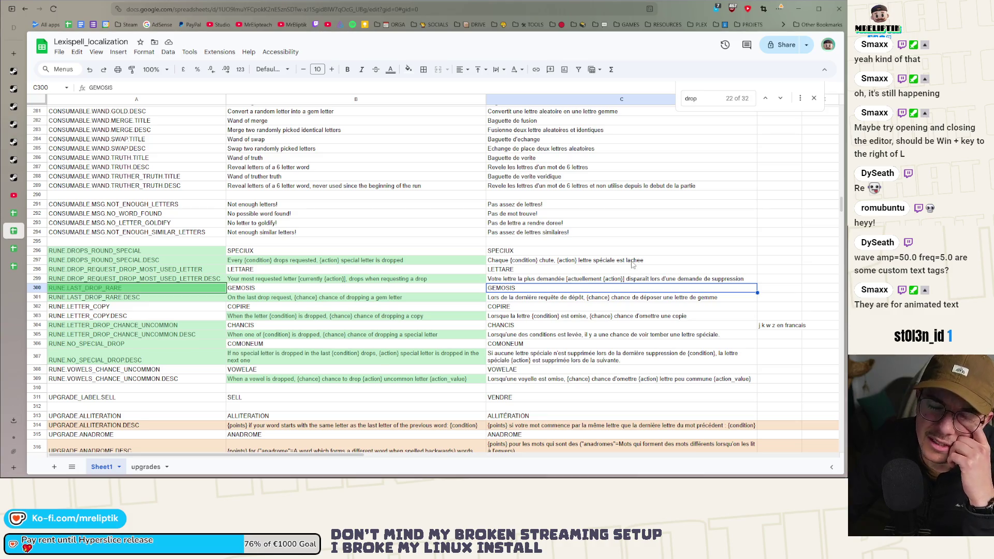
Replace 'lachee' with 'ajoutee' so C297 ends 'lettre spéciale est ajoutee'.
{"action": "left_click", "coordinate": [633, 260]}
{"action": "double_click", "coordinate": [635, 260]}
{"action": "double_click", "coordinate": [632, 260]}
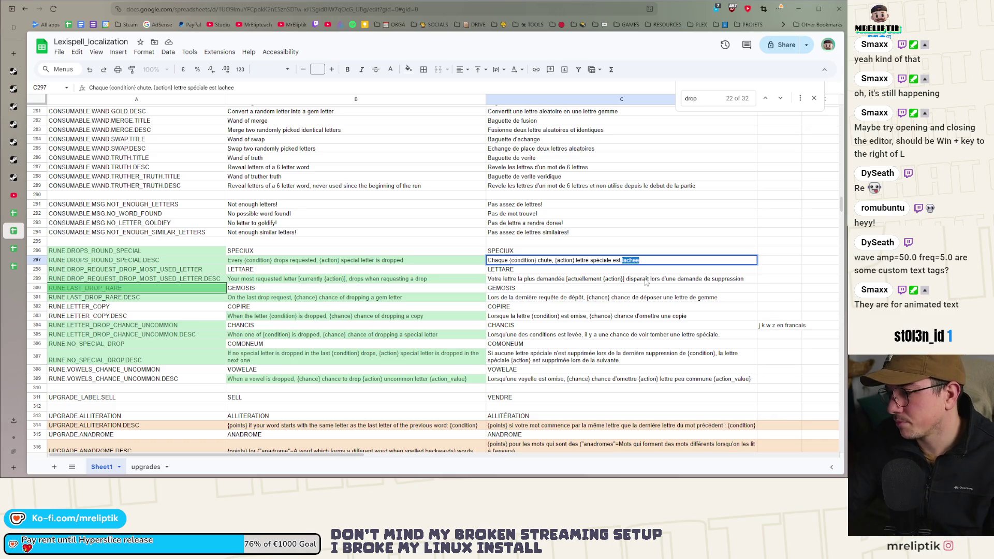
{"action": "type", "text": "ajout"}
{"action": "type", "text": "ee"}
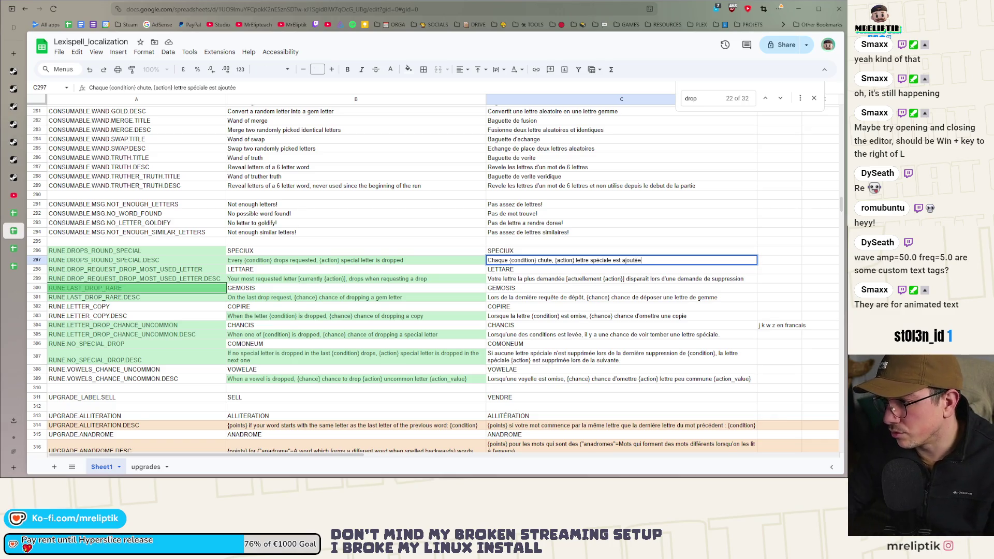
{"action": "left_click", "coordinate": [587, 303]}
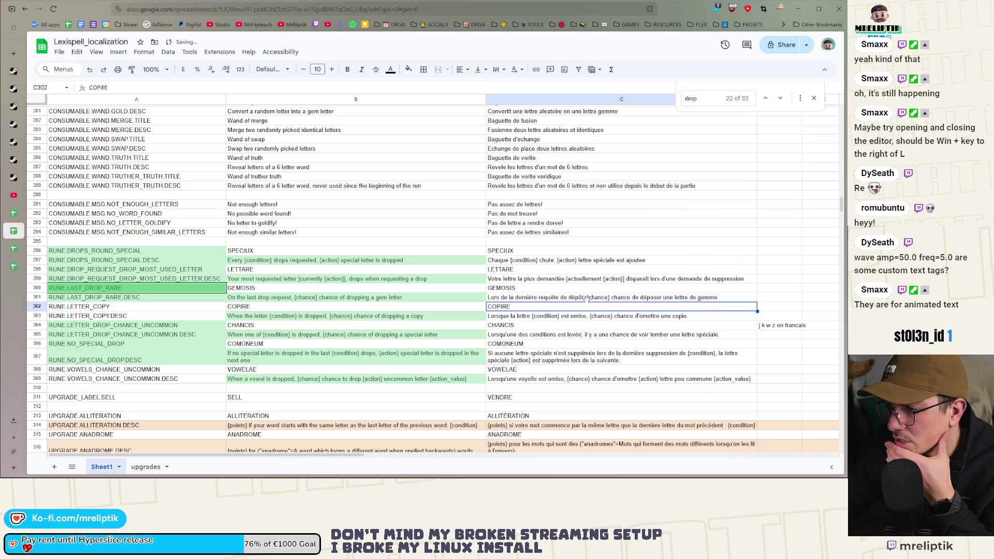
Convert row 299's formula to plain text and reword it with 'La' and 'utilise depuis'.
{"action": "double_click", "coordinate": [553, 280]}
{"action": "left_click", "coordinate": [554, 326]}
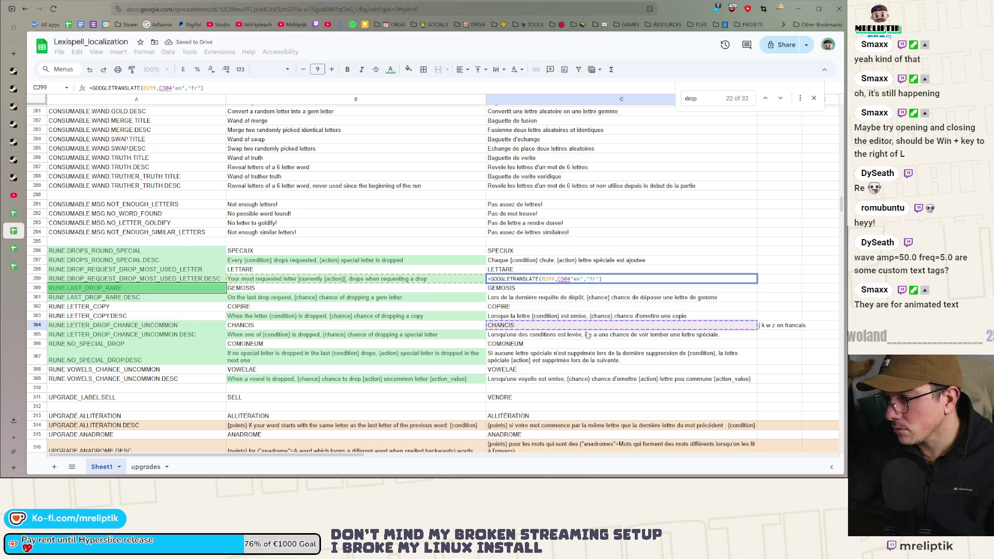
{"action": "key", "text": "Escape"}
{"action": "type", "text": "Votre lettre la plus demandée [actuellement {action}] disparaît lors d'une demande de suppression"}
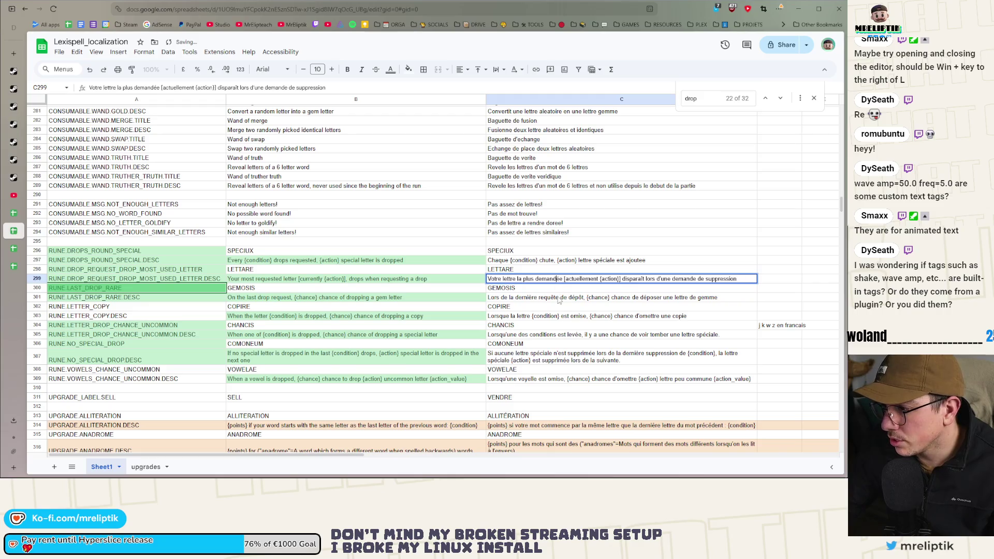
{"action": "double_click", "coordinate": [564, 278]}
{"action": "key", "text": "BackSpace"}
{"action": "key", "text": "BackSpace"}
{"action": "key", "text": "BackSpace"}
{"action": "type", "text": "utilisiee"}
{"action": "double_click", "coordinate": [491, 279]}
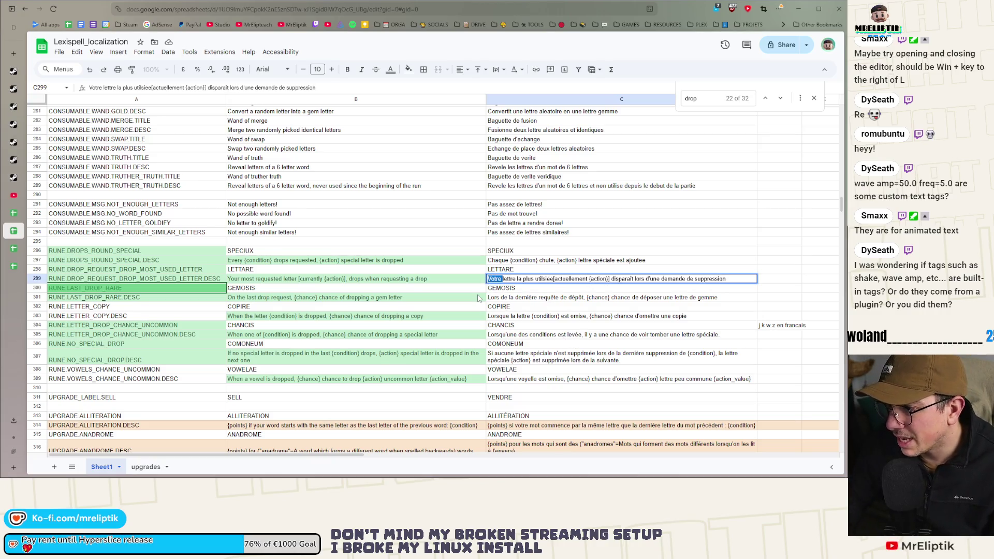
{"action": "double_click", "coordinate": [494, 279]}
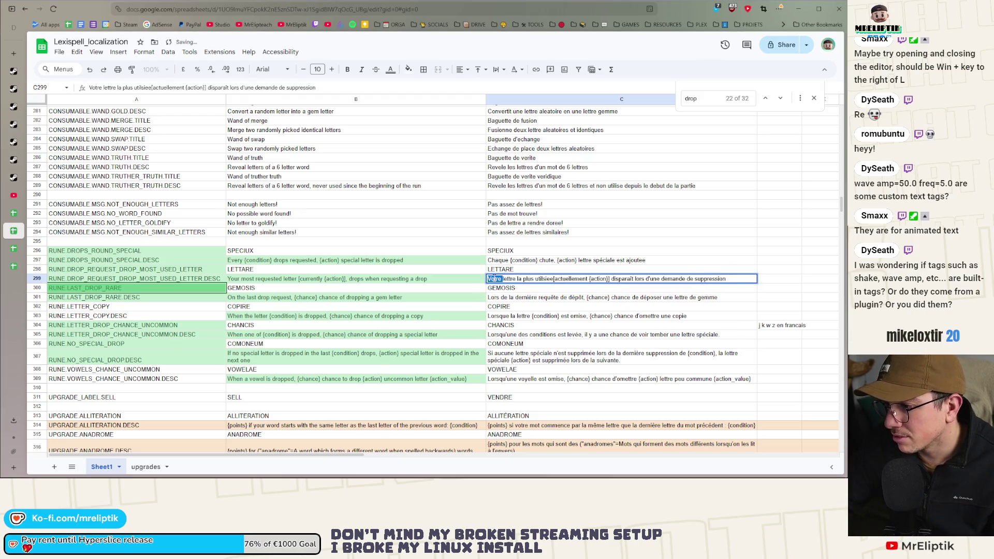
{"action": "type", "text": "La"}
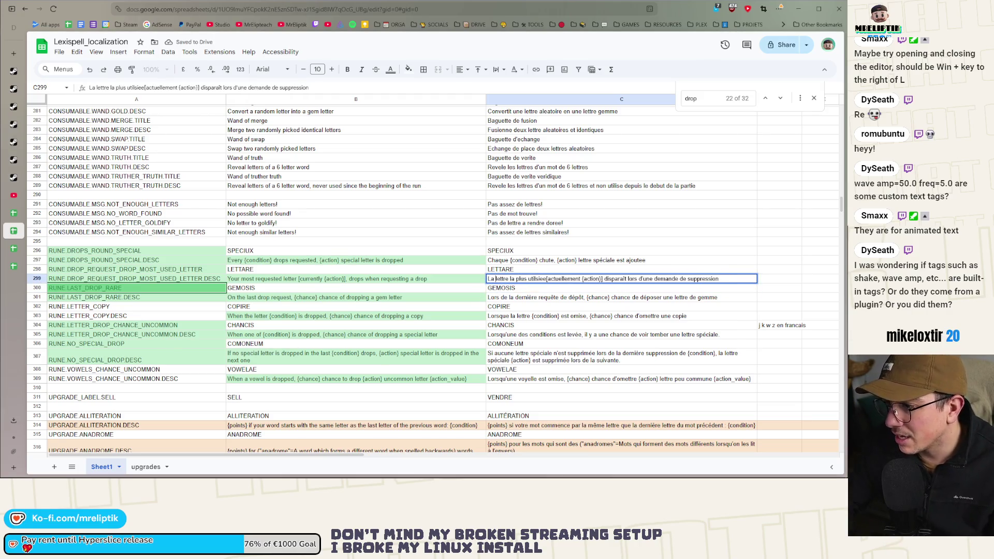
{"action": "double_click", "coordinate": [537, 279]}
{"action": "type", "text": "utilise d"}
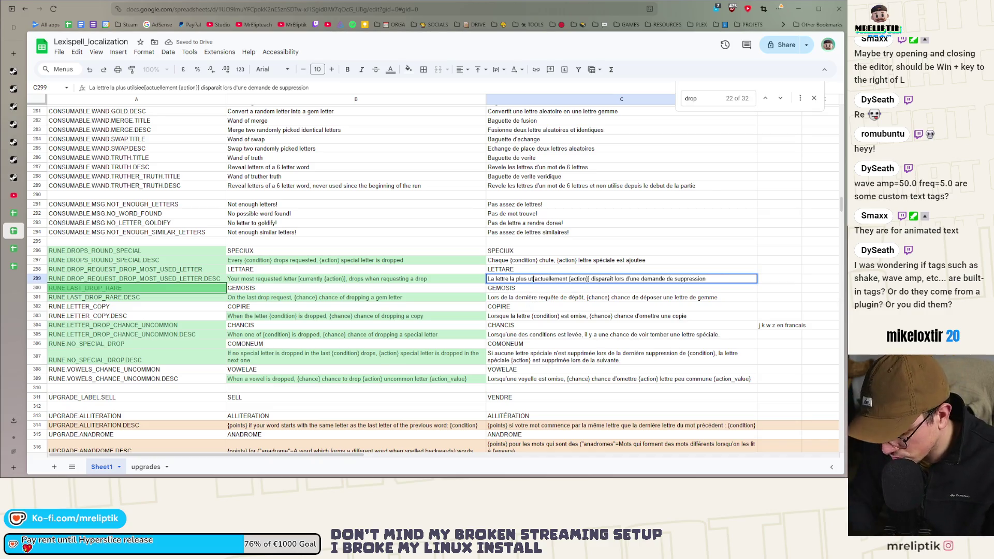
{"action": "type", "text": "epuis"}
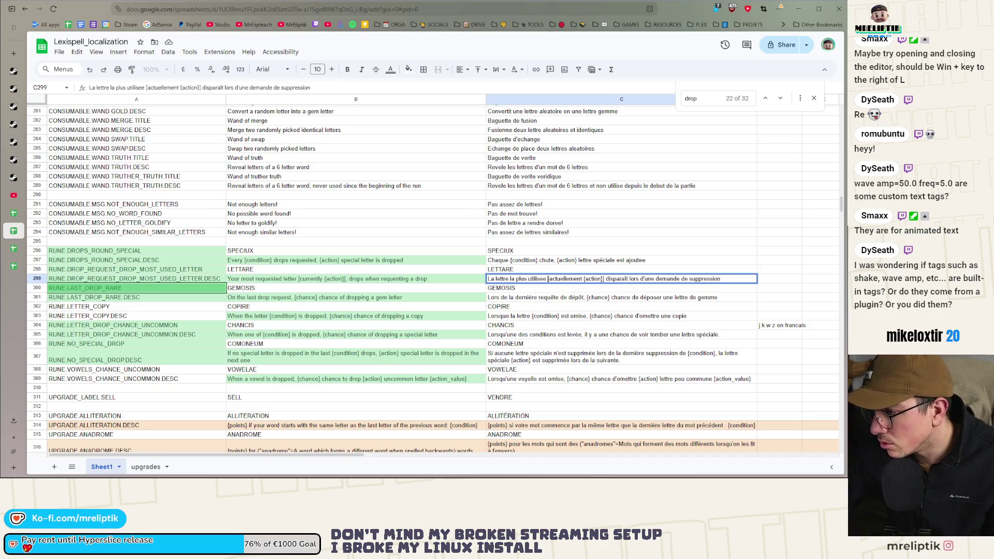
{"action": "left_click", "coordinate": [590, 300]}
Replace the accented î in 'disparaît' with a plain i in row 299.
{"action": "left_click", "coordinate": [635, 281]}
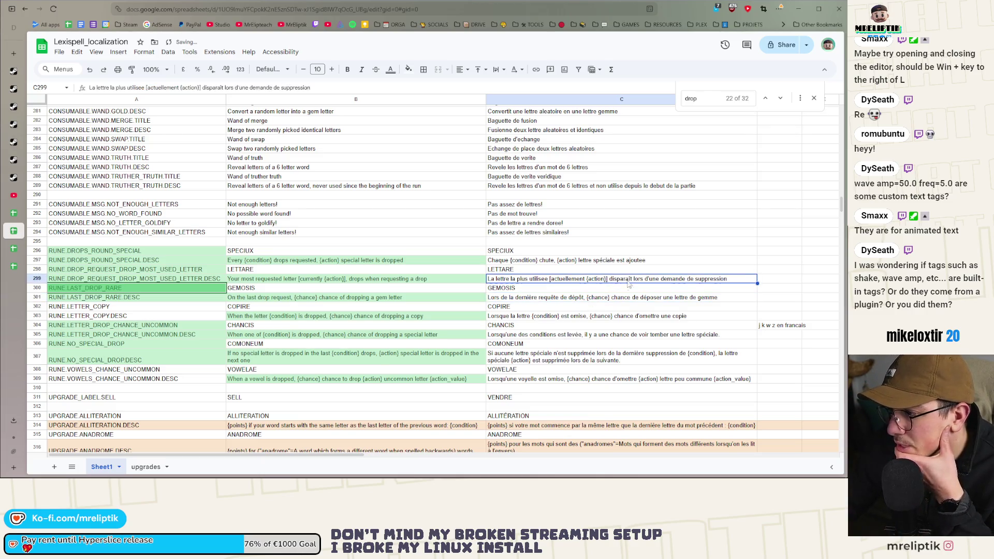
{"action": "double_click", "coordinate": [629, 280]}
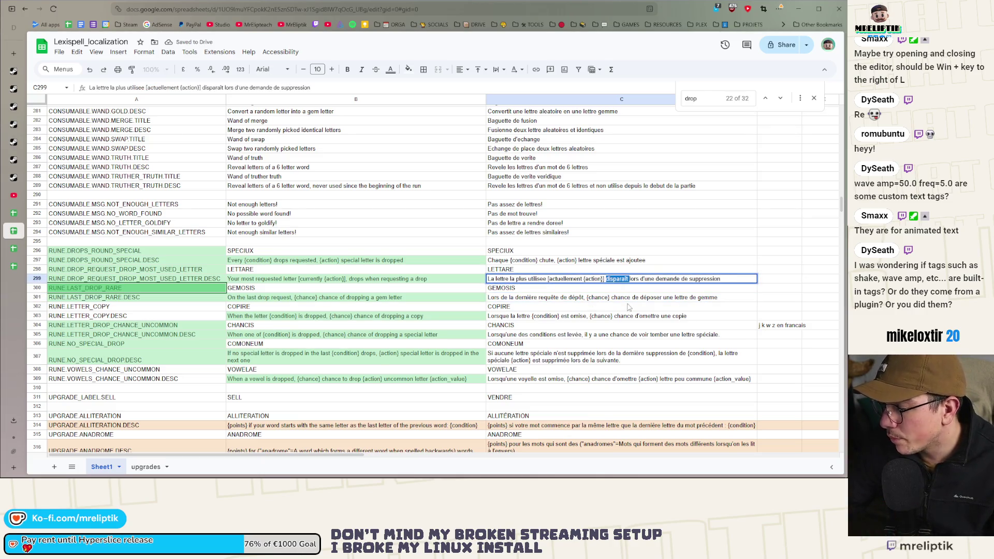
{"action": "key", "text": "BackSpace"}
{"action": "type", "text": "i"}
{"action": "left_click", "coordinate": [638, 317]}
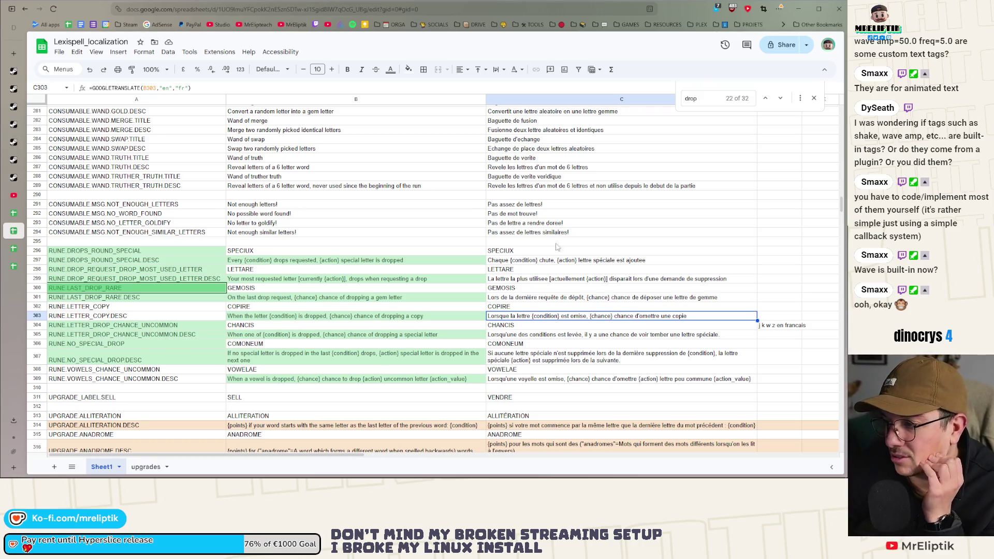
{"action": "left_click", "coordinate": [567, 334]}
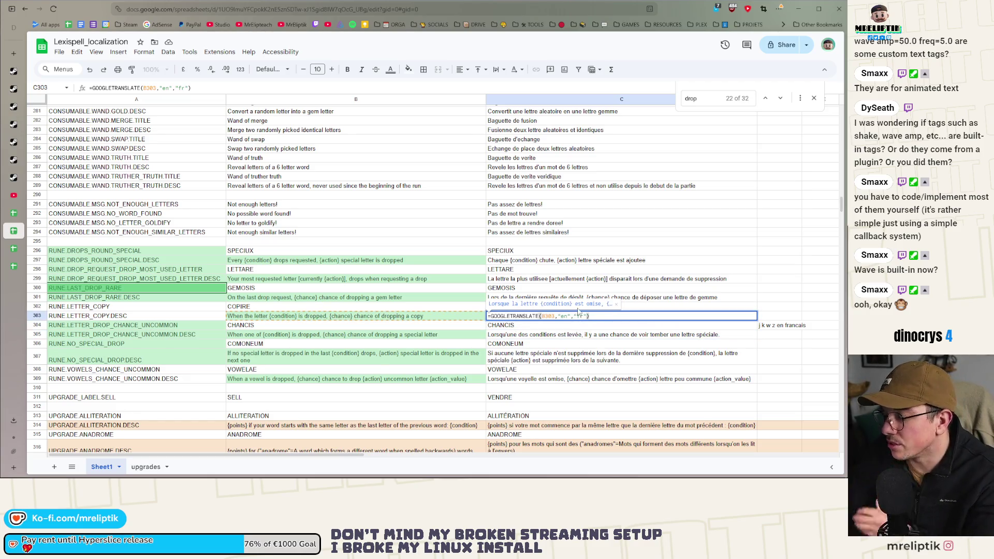
Paste C303 as plain text, swapping in 'chute' and 'd'ajouter', and commit it.
{"action": "key", "text": "Down"}
{"action": "key", "text": "Up"}
{"action": "key", "text": "Up"}
{"action": "key", "text": "Up"}
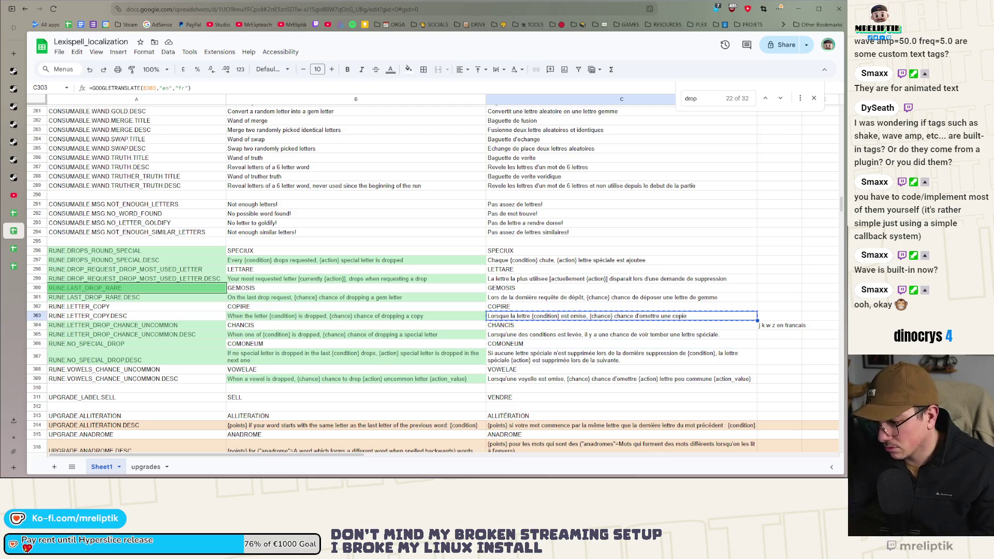
{"action": "type", "text": "Lorsque la lettre {condition} est omise, {chance} chance d'omettre une copie"}
{"action": "double_click", "coordinate": [573, 315]}
{"action": "type", "text": "chute"}
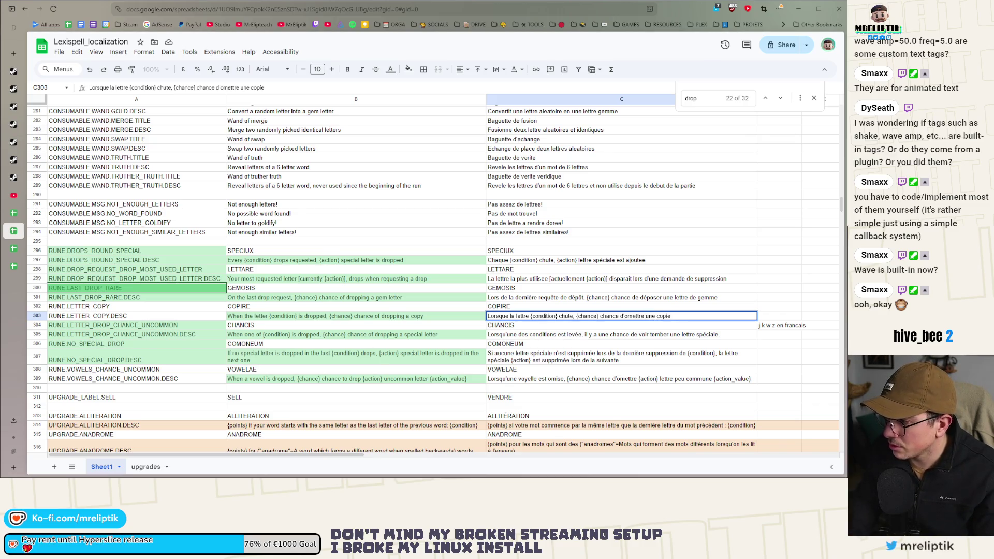
{"action": "key", "text": "BackSpace"}
{"action": "key", "text": "BackSpace"}
{"action": "key", "text": "BackSpace"}
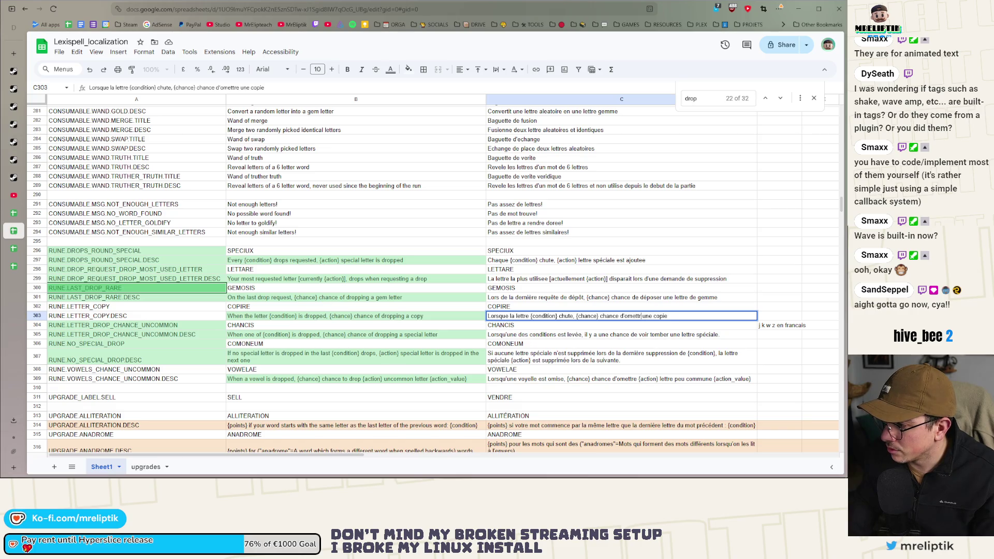
{"action": "type", "text": "'ajouter"}
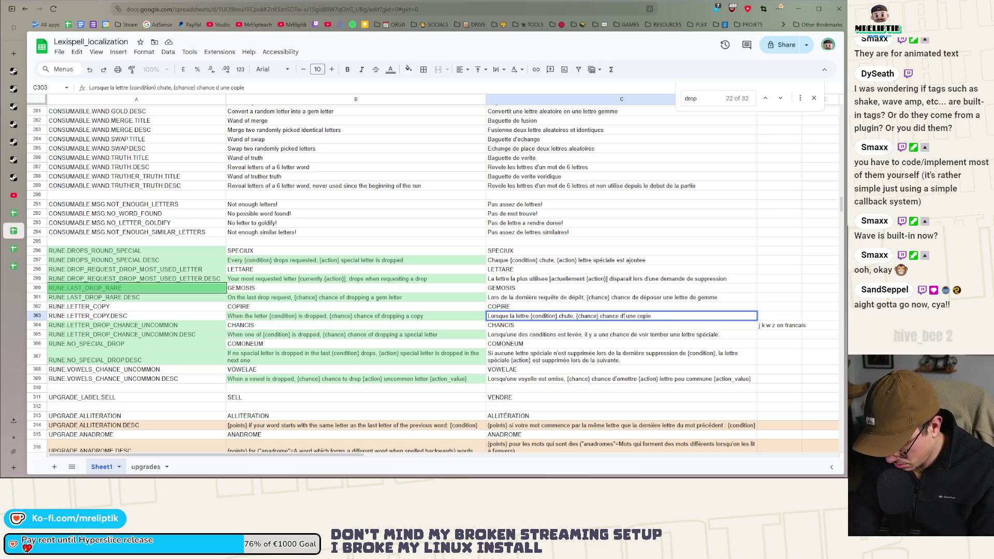
{"action": "left_click", "coordinate": [540, 348]}
{"action": "left_click", "coordinate": [528, 337]}
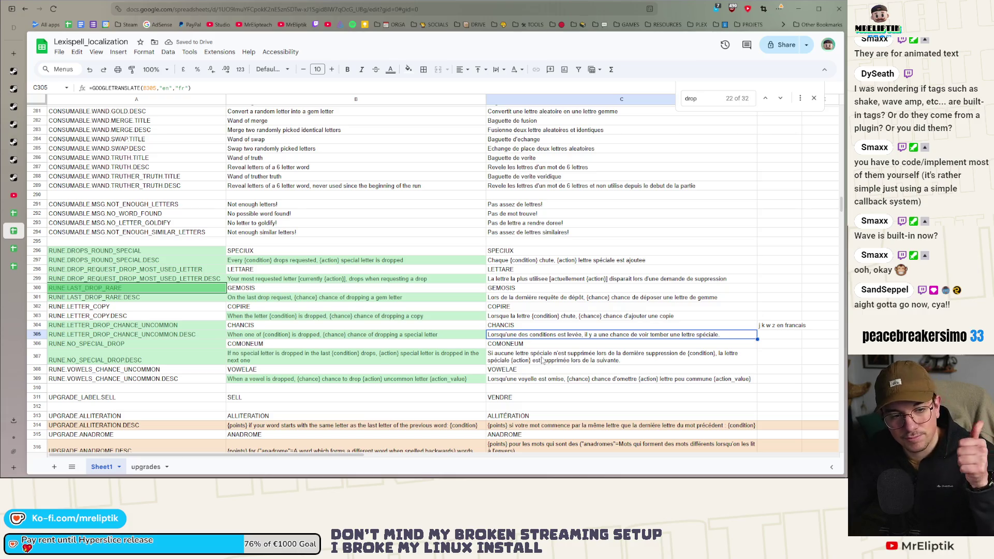
Paste C305 as values and replace 'conditions est levée' with '{condition} chute'.
{"action": "key", "text": "ctrl+c"}
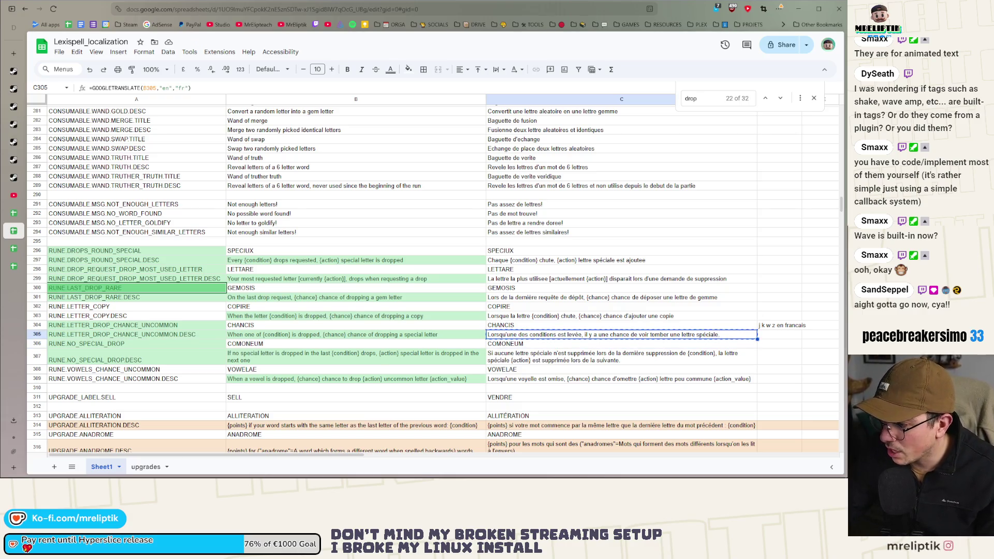
{"action": "key", "text": "ctrl+shift+v"}
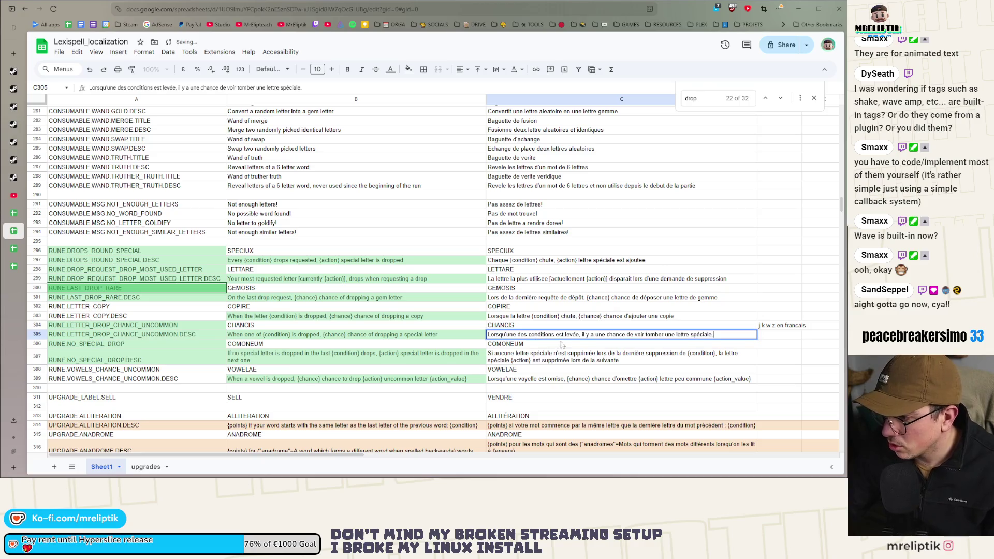
{"action": "double_click", "coordinate": [568, 335]}
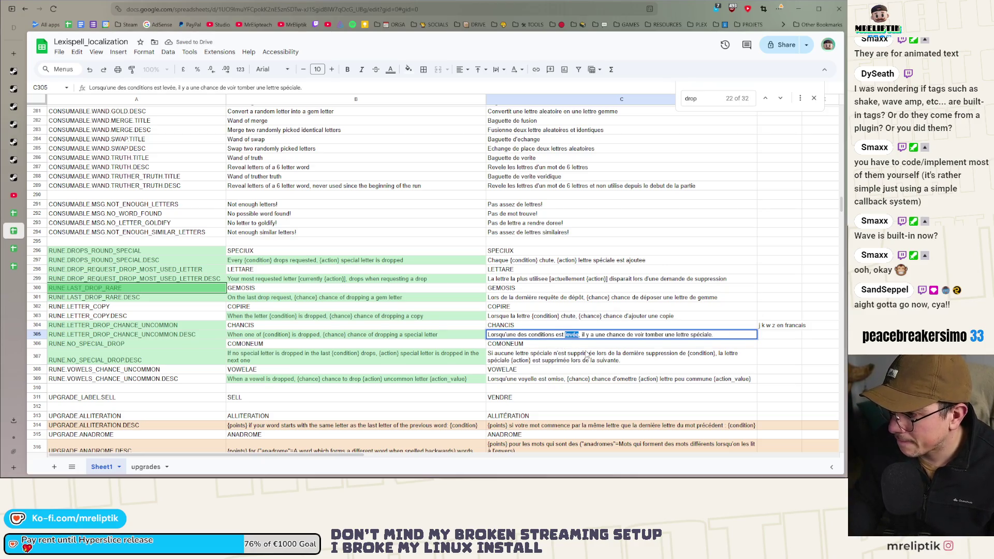
{"action": "key", "text": "BackSpace"}
{"action": "key", "text": "BackSpace"}
{"action": "key", "text": "BackSpace"}
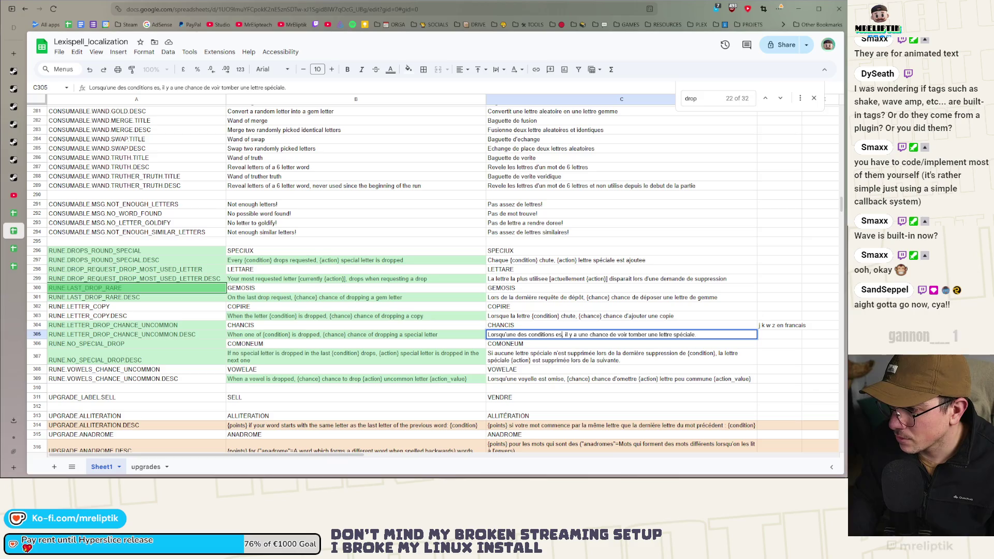
{"action": "key", "text": "BackSpace"}
{"action": "key", "text": "BackSpace"}
{"action": "key", "text": "BackSpace"}
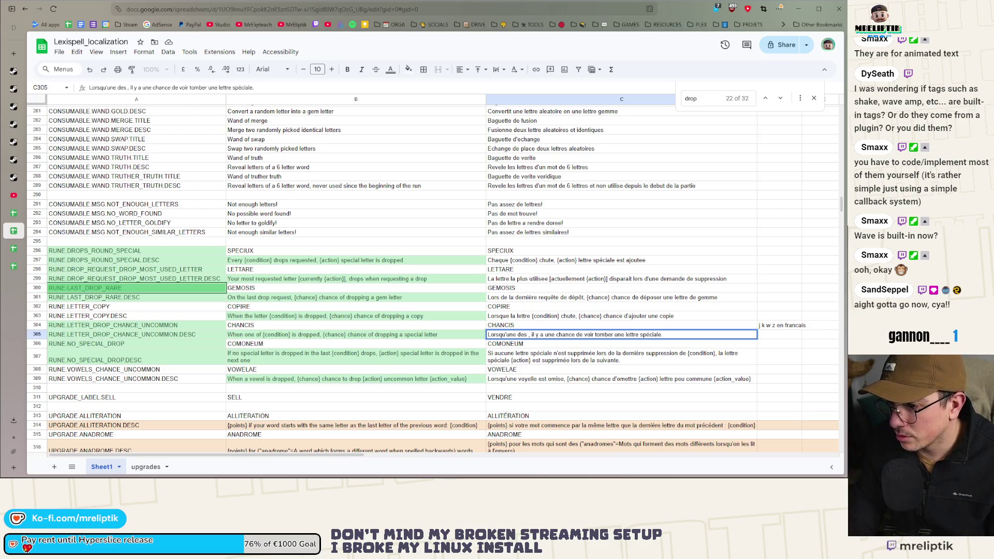
{"action": "type", "text": "{"}
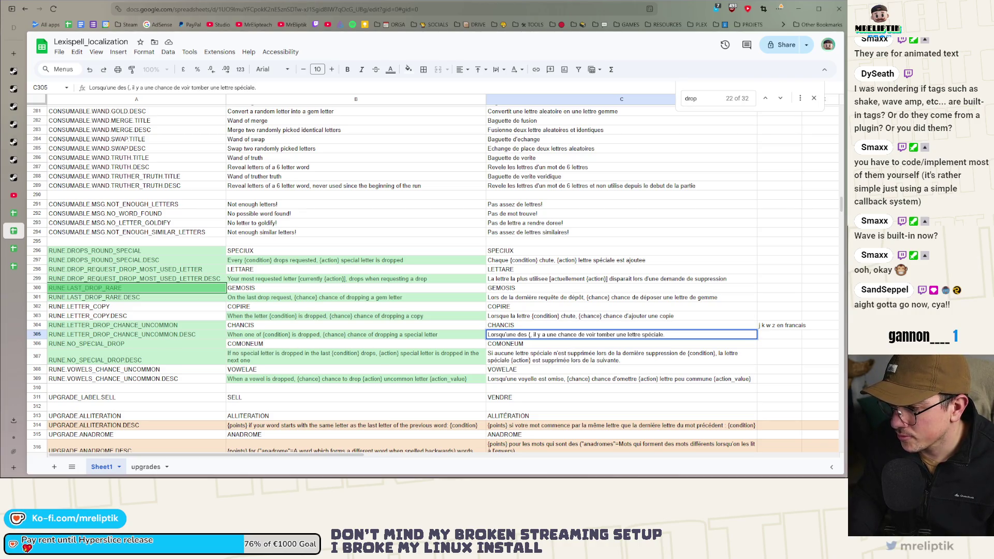
{"action": "type", "text": "conditio"}
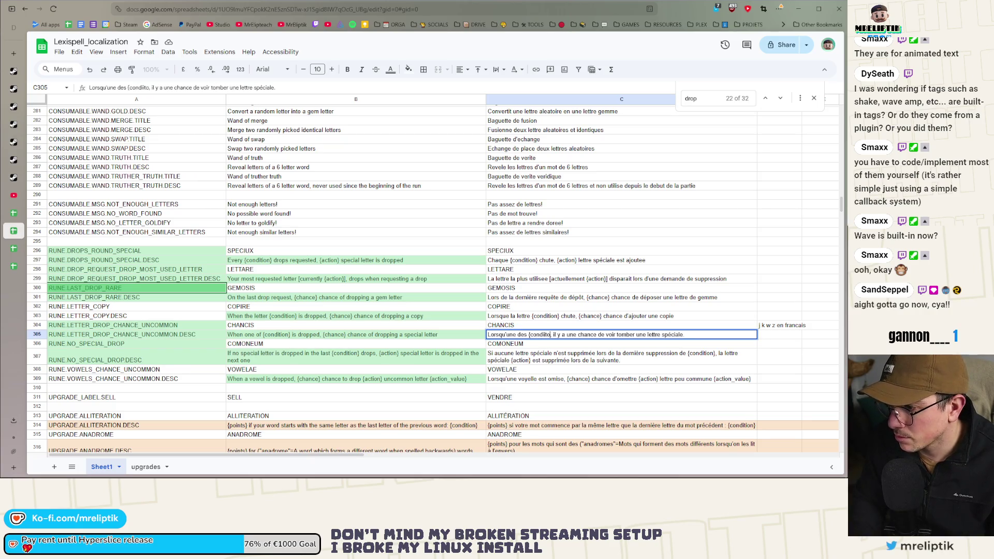
{"action": "type", "text": "n}"}
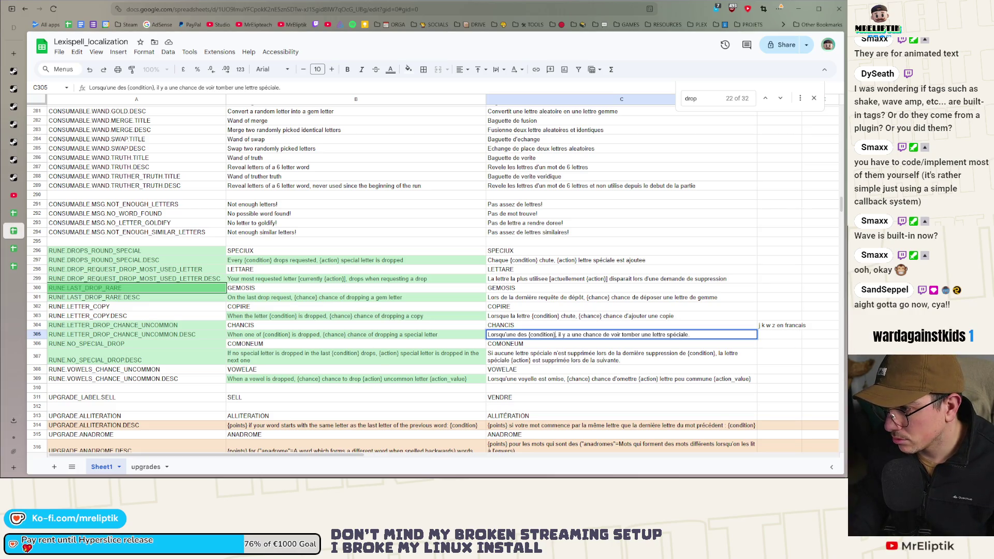
{"action": "type", "text": " chute"}
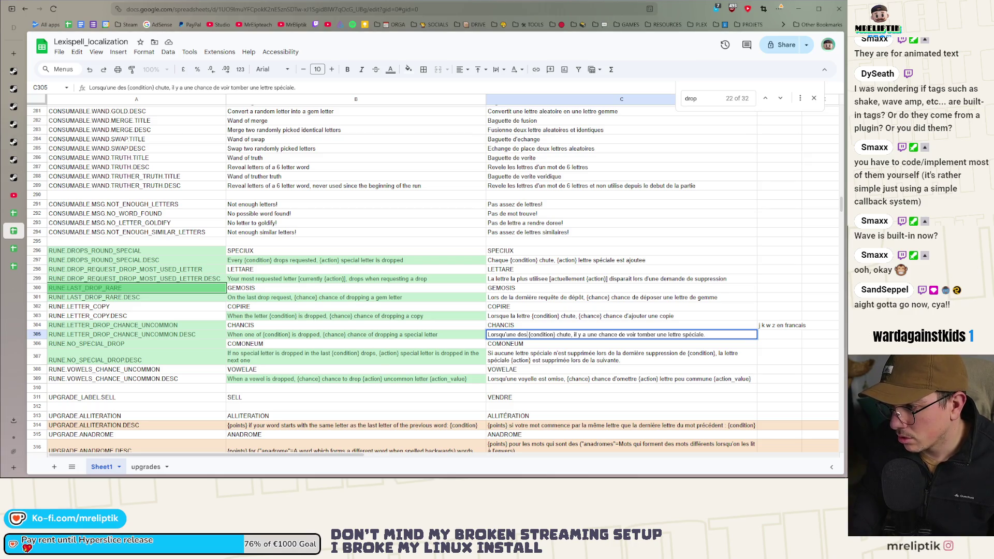
Rewrite the rest of C305 as '{chance} chance de d'ajouter une lettre spéciale' and commit.
{"action": "left_click", "coordinate": [578, 335]}
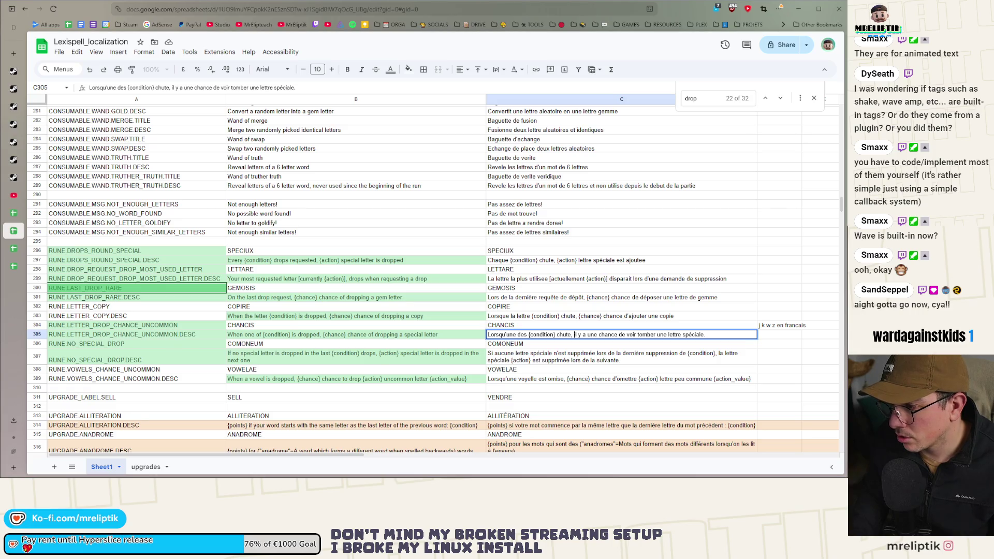
{"action": "key", "text": "ctrl+shift+Right"}
{"action": "key", "text": "ctrl+shift+Right"}
{"action": "key", "text": "ctrl+shift+Right"}
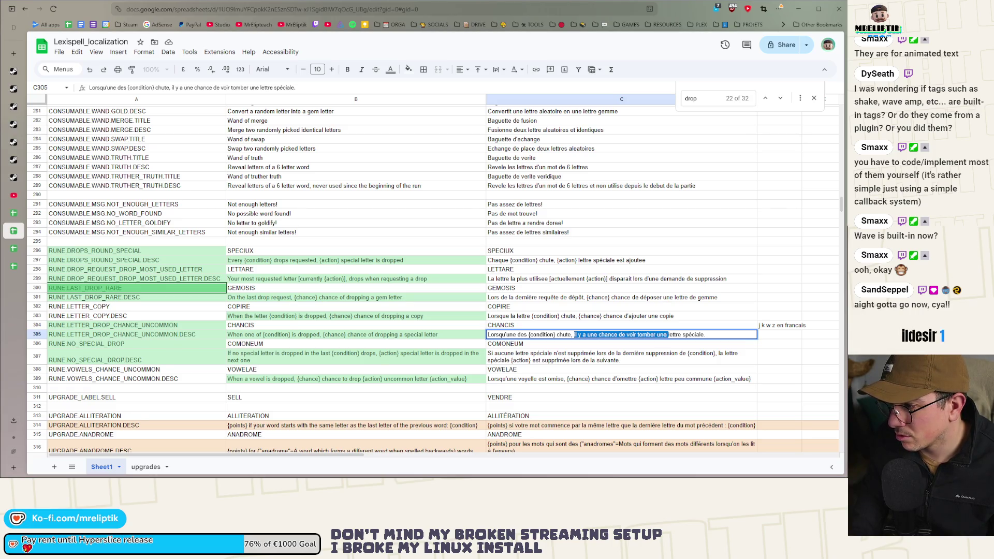
{"action": "key", "text": "BackSpace"}
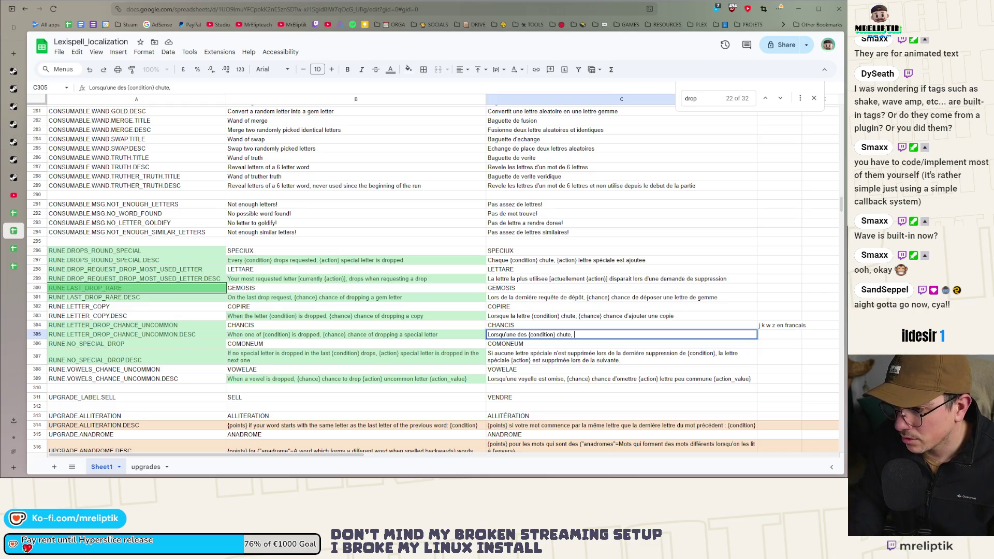
{"action": "type", "text": "["}
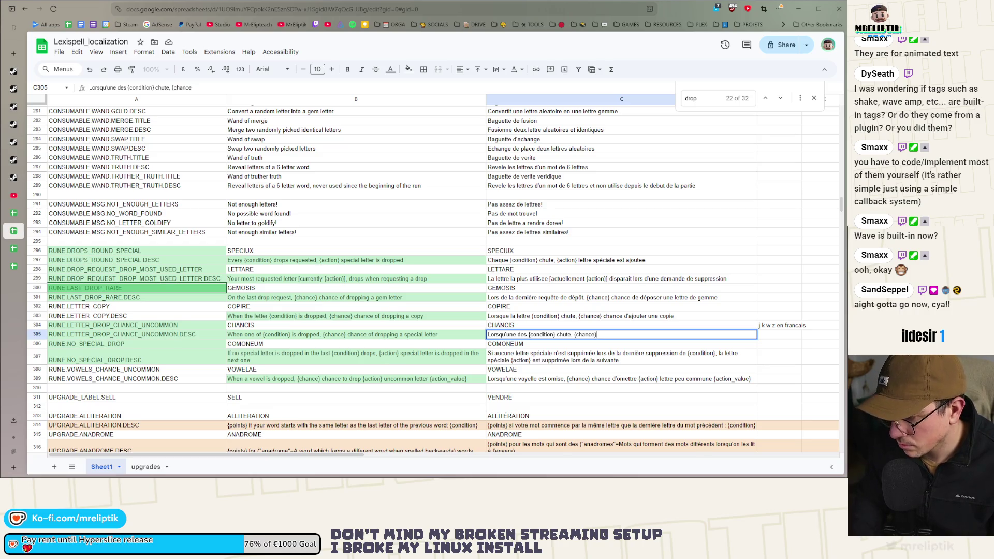
{"action": "type", "text": " } chance de faire"}
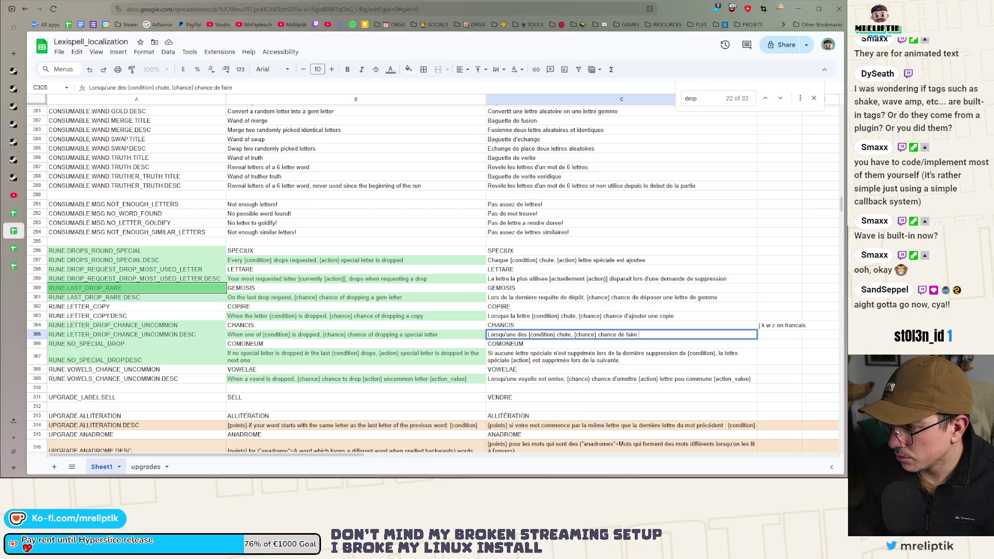
{"action": "key", "text": "BackSpace"}
{"action": "key", "text": "BackSpace"}
{"action": "key", "text": "BackSpace"}
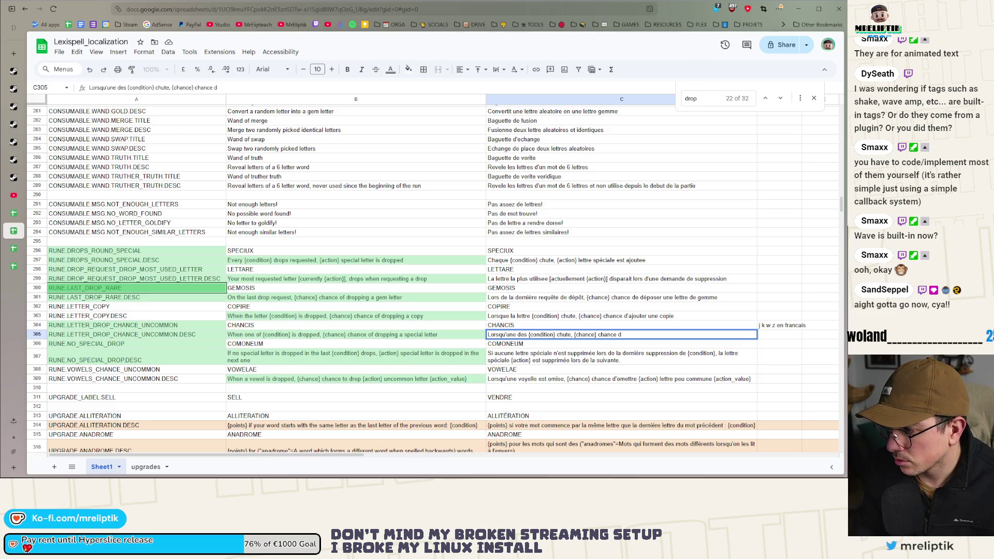
{"action": "type", "text": "e"}
{"action": "key", "text": "BackSpace"}
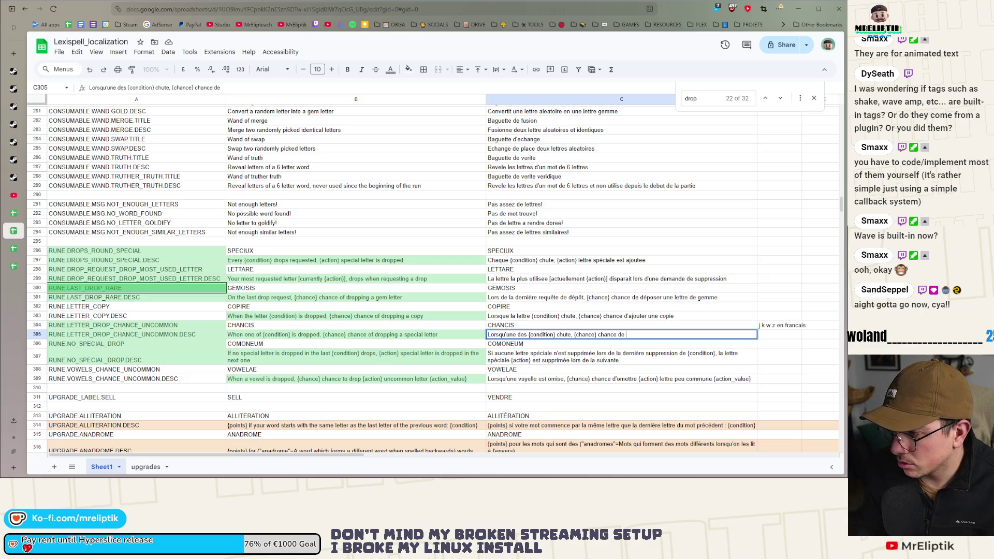
{"action": "type", "text": "d'ajouter une lettre speciale"}
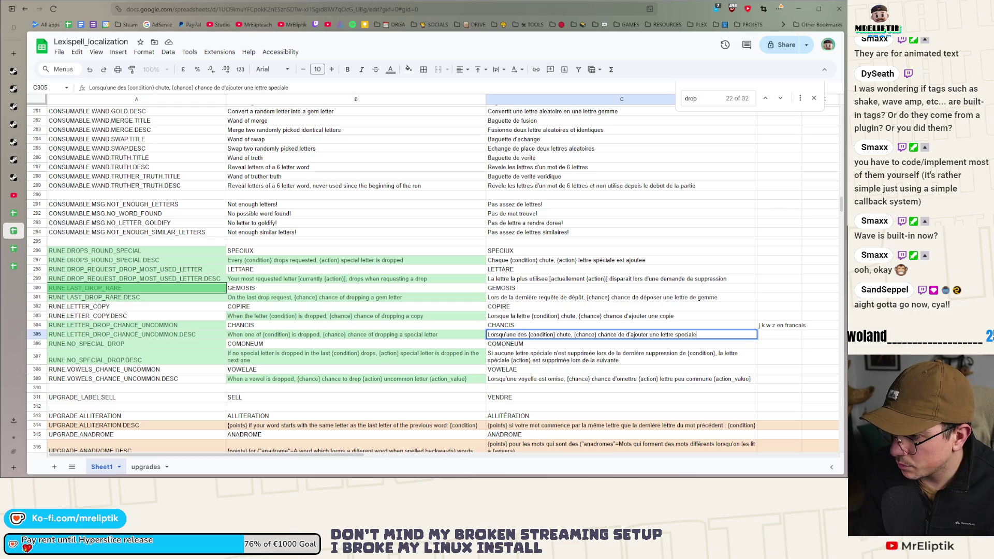
{"action": "key", "text": "Return"}
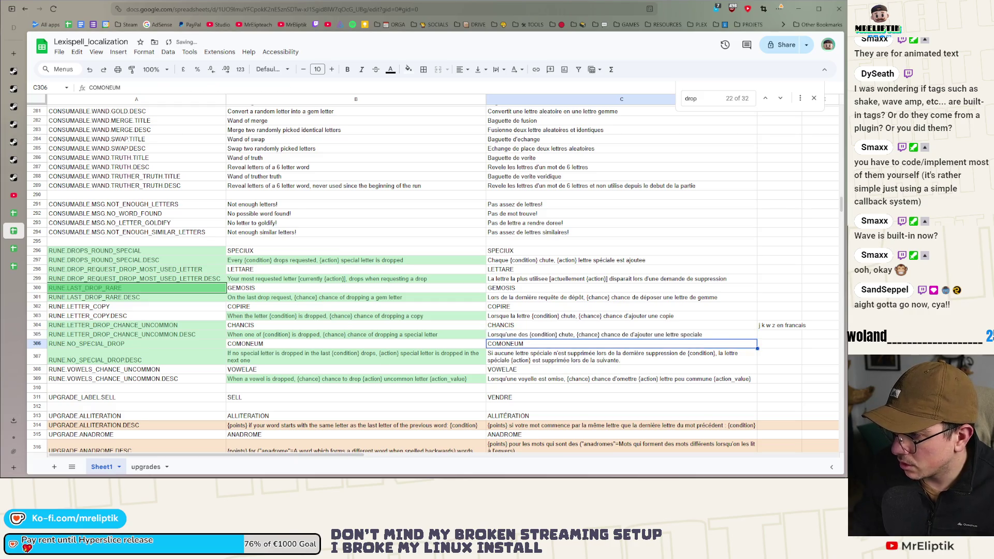
Replace C307's translation formula with its plain-text value.
{"action": "key", "text": "Down"}
{"action": "key", "text": "ctrl+c"}
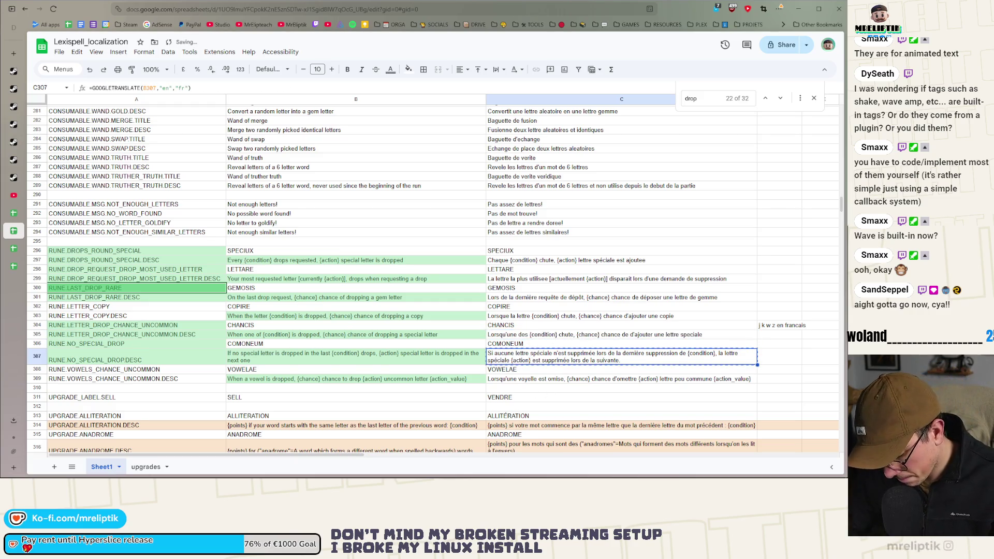
{"action": "key", "text": "ctrl+shift+v"}
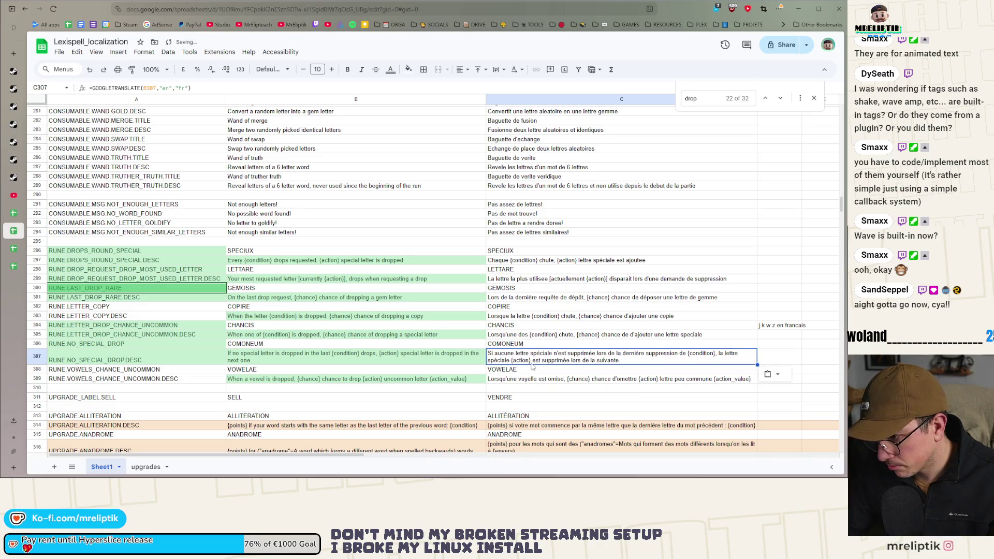
{"action": "left_click", "coordinate": [533, 367]}
{"action": "left_click", "coordinate": [527, 361]}
{"action": "key", "text": "Down"}
{"action": "key", "text": "Up"}
{"action": "key", "text": "Up"}
Reword the start of C307 without accents, using 'chute', 'apparait' and '{condition} derniere chutes'.
{"action": "left_click", "coordinate": [577, 353]}
{"action": "double_click", "coordinate": [578, 353]}
{"action": "double_click", "coordinate": [578, 353]}
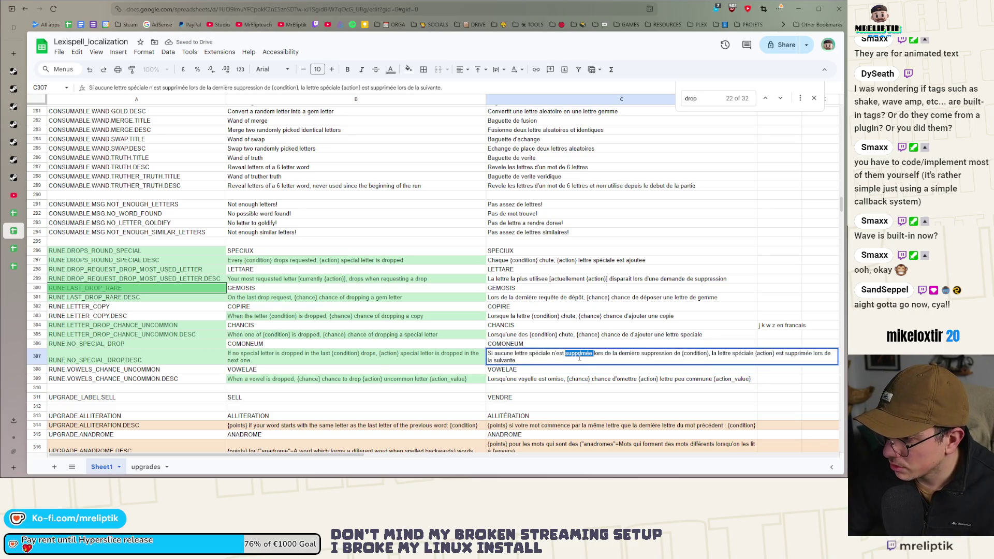
{"action": "key", "text": "BackSpace"}
{"action": "key", "text": "BackSpace"}
{"action": "key", "text": "BackSpace"}
{"action": "key", "text": "BackSpace"}
{"action": "type", "text": "e chut"}
{"action": "key", "text": "BackSpace"}
{"action": "key", "text": "BackSpace"}
{"action": "key", "text": "BackSpace"}
{"action": "type", "text": "'apprait"}
{"action": "left_click", "coordinate": [600, 353]}
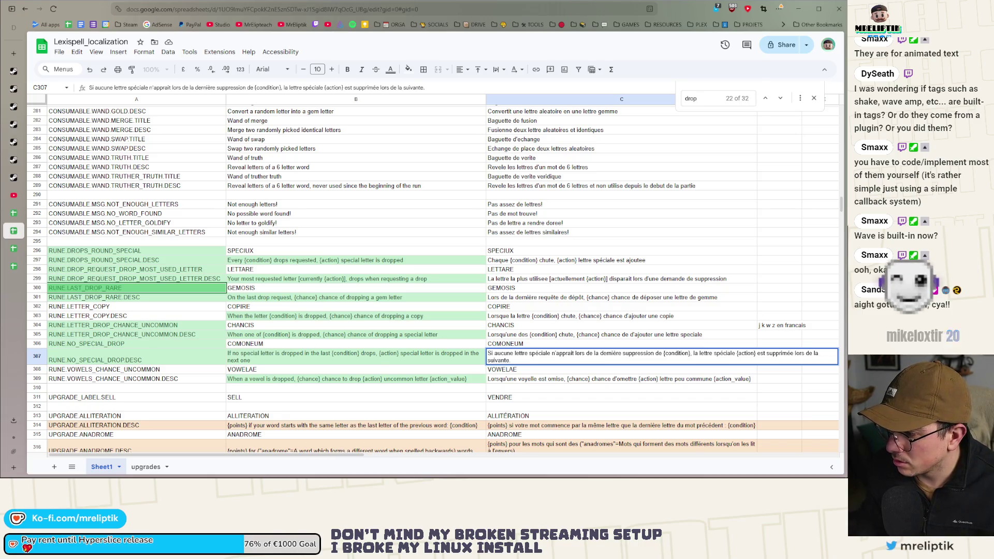
{"action": "key", "text": "ctrl+shift+Right"}
{"action": "key", "text": "ctrl+shift+Right"}
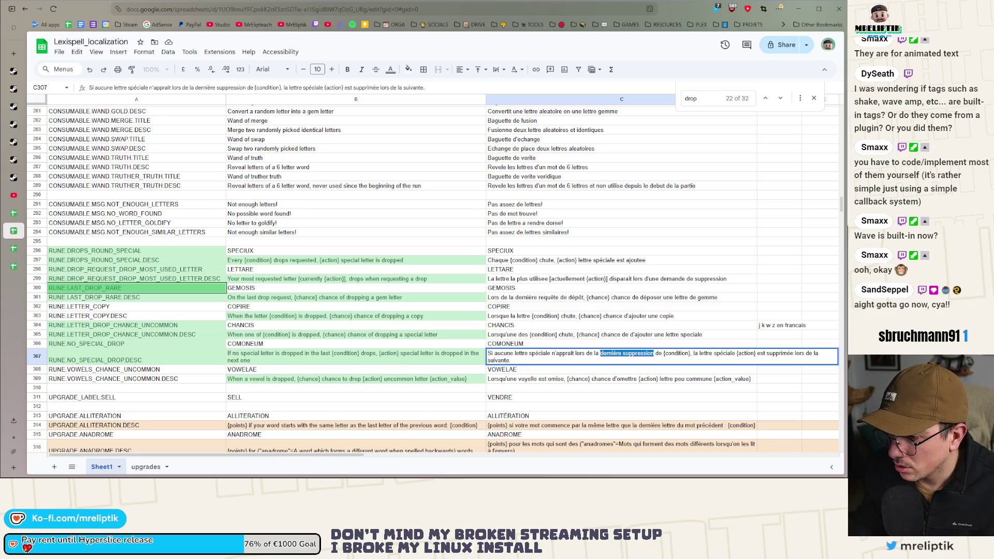
{"action": "key", "text": "BackSpace"}
{"action": "key", "text": "BackSpace"}
{"action": "key", "text": "BackSpace"}
{"action": "key", "text": "BackSpace"}
{"action": "key", "text": "BackSpace"}
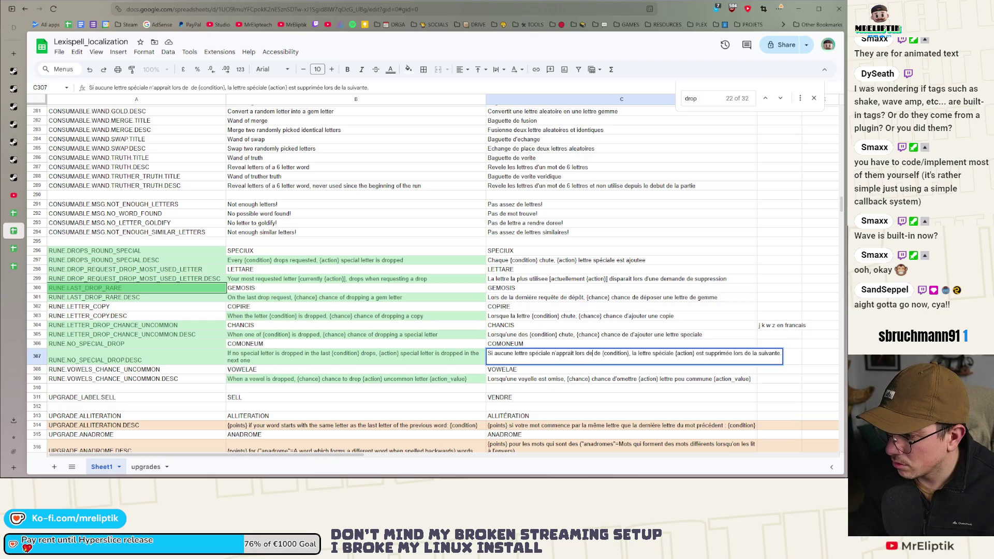
{"action": "key", "text": "BackSpace"}
{"action": "key", "text": "BackSpace"}
{"action": "key", "text": "BackSpace"}
{"action": "type", "text": "es"}
{"action": "type", "text": " {condition} derniere ch"}
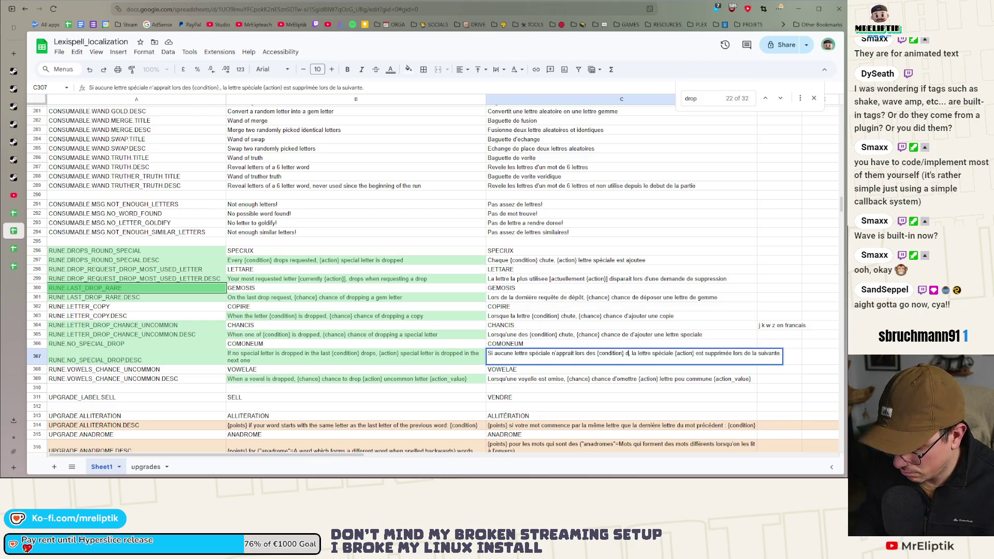
{"action": "type", "text": "utes"}
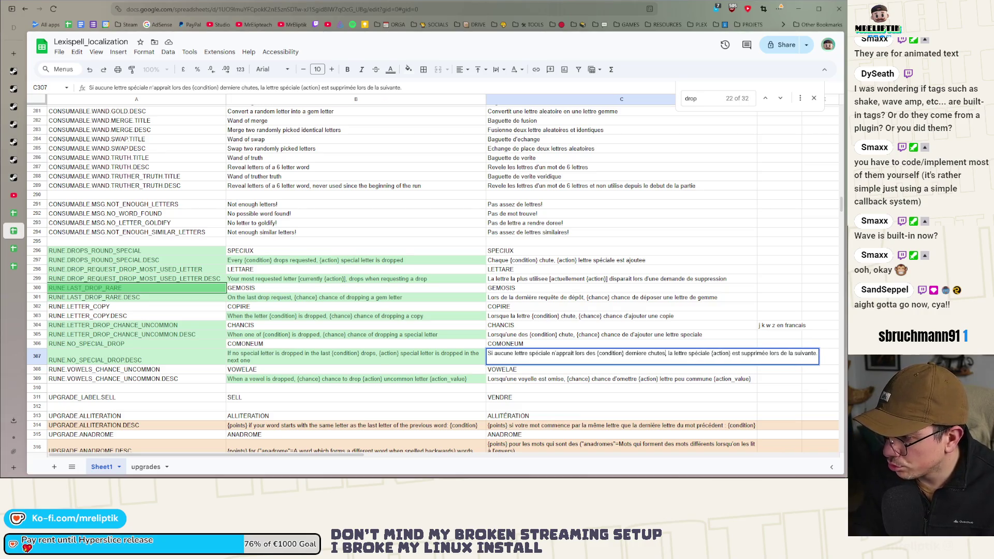
Change C307's ending to 'lettre speciale est ajoutee' and commit the cell.
{"action": "left_click_drag", "start_coordinate": [711, 353], "coordinate": [674, 353]}
{"action": "key", "text": "BackSpace"}
{"action": "key", "text": "BackSpace"}
{"action": "key", "text": "BackSpace"}
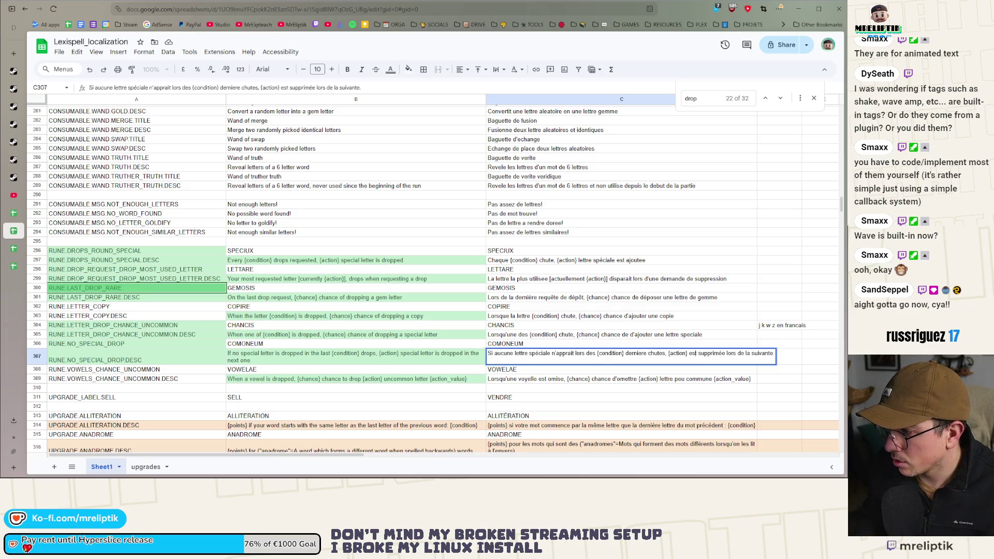
{"action": "left_click_drag", "start_coordinate": [689, 354], "coordinate": [746, 354]}
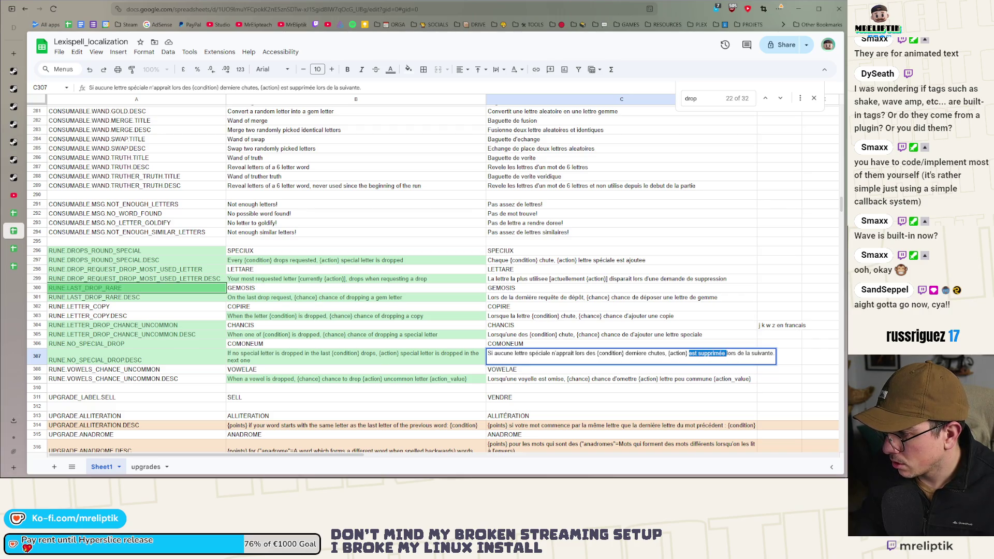
{"action": "type", "text": "lettre spe"}
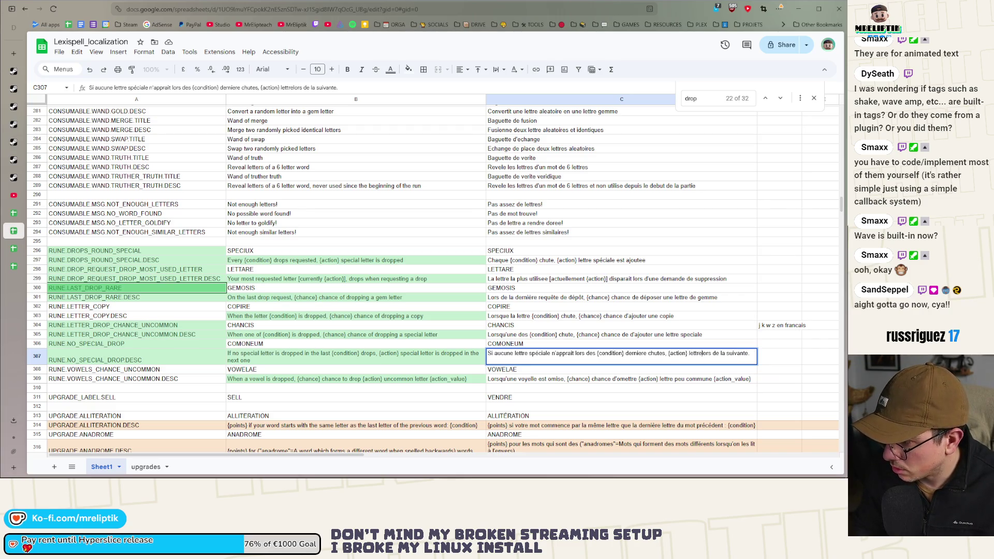
{"action": "type", "text": "ciale est aj"}
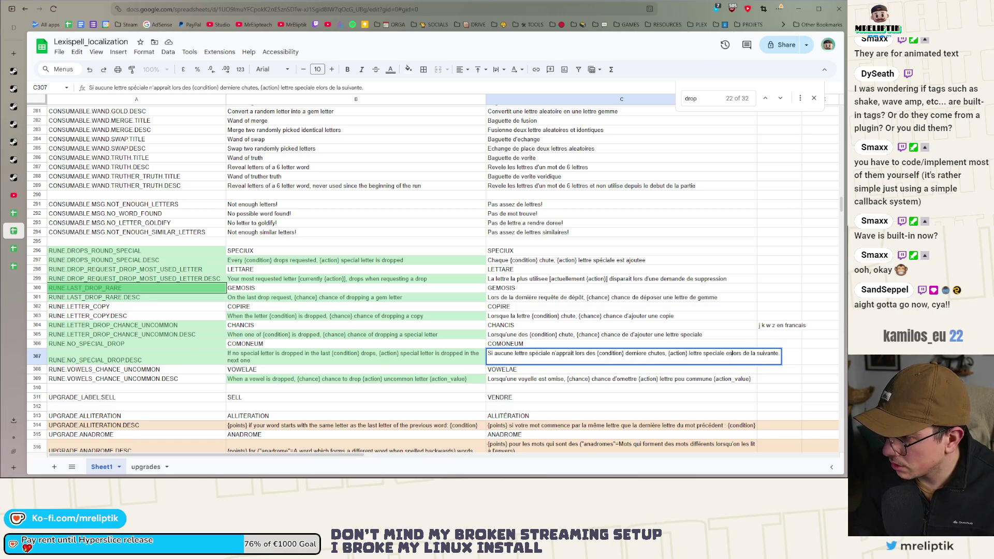
{"action": "type", "text": "outee"}
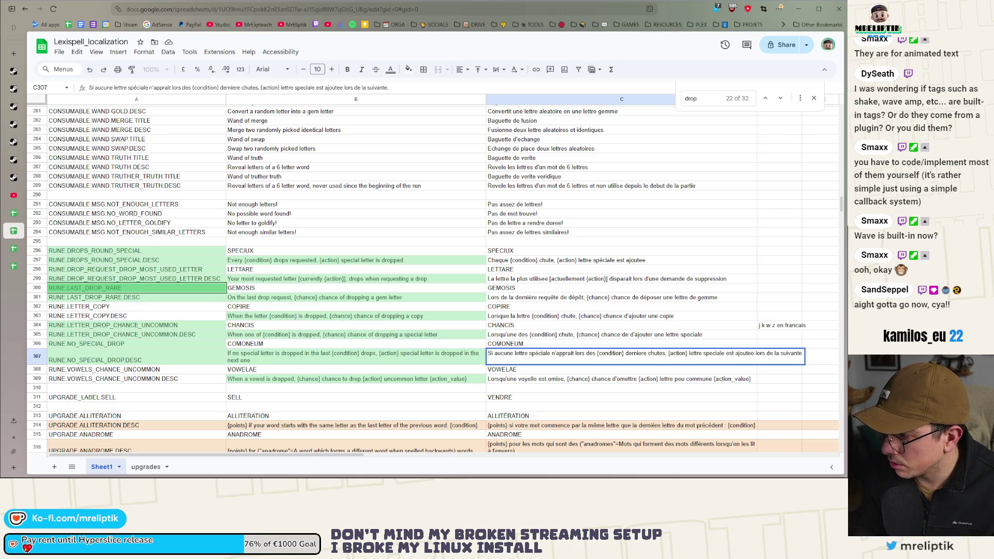
{"action": "key", "text": "Return"}
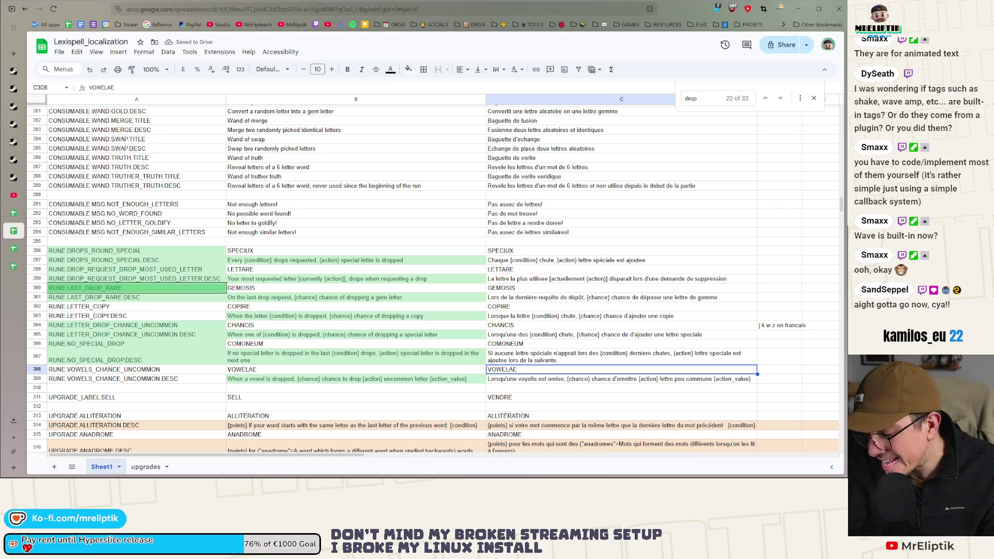
Convert C309 to plain text and replace 'omise' with 'chute'.
{"action": "key", "text": "Down"}
{"action": "key", "text": "ctrl+c"}
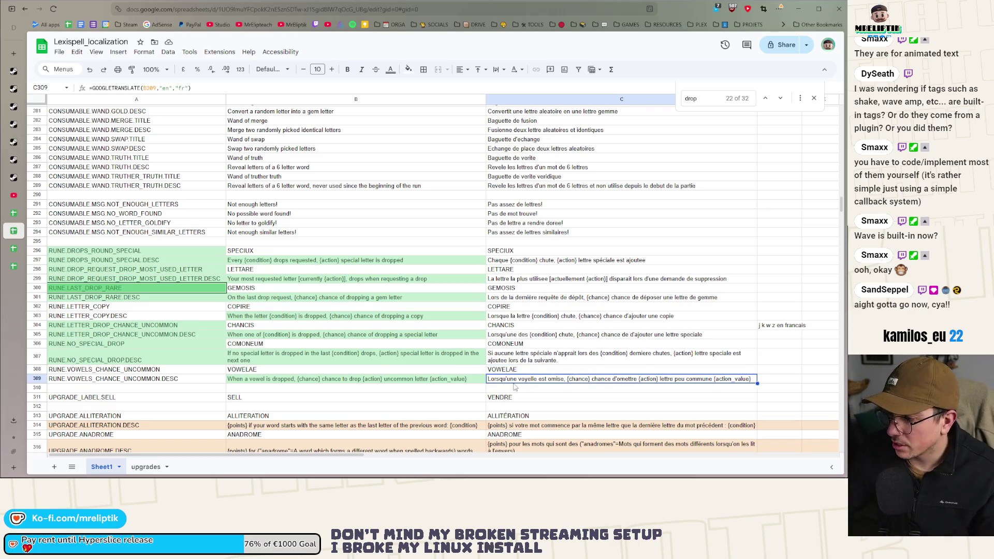
{"action": "key", "text": "ctrl+shift+v"}
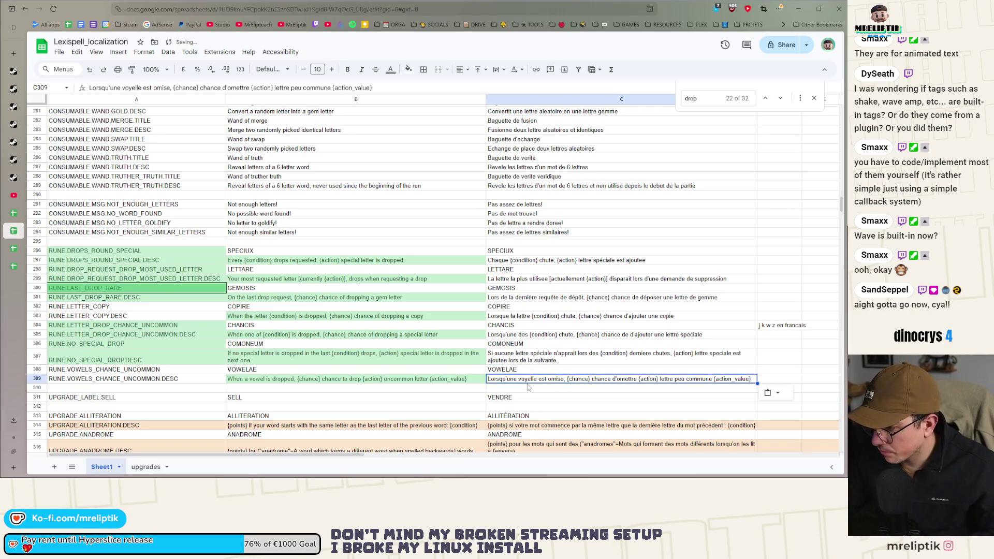
{"action": "double_click", "coordinate": [555, 378]}
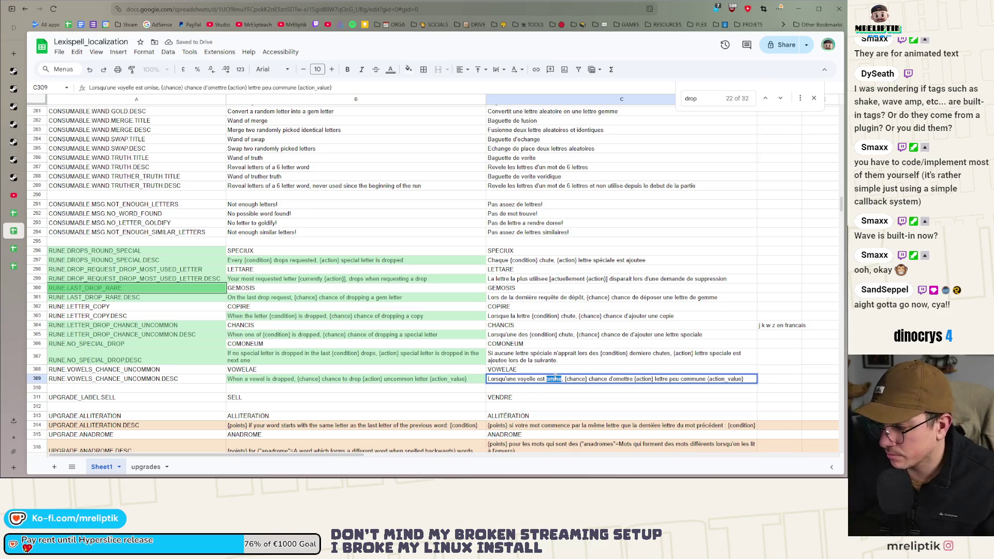
{"action": "type", "text": "chute"}
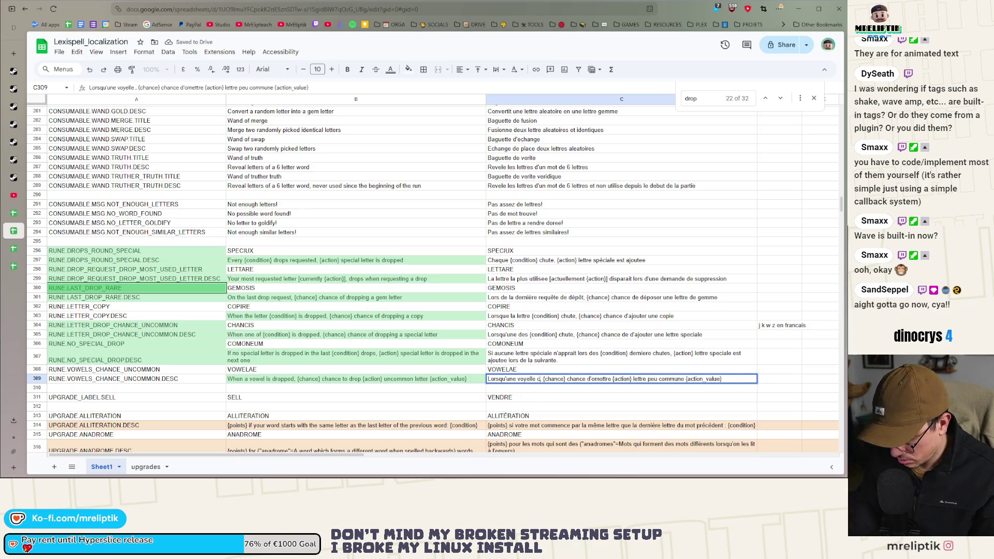
{"action": "key", "text": "Return"}
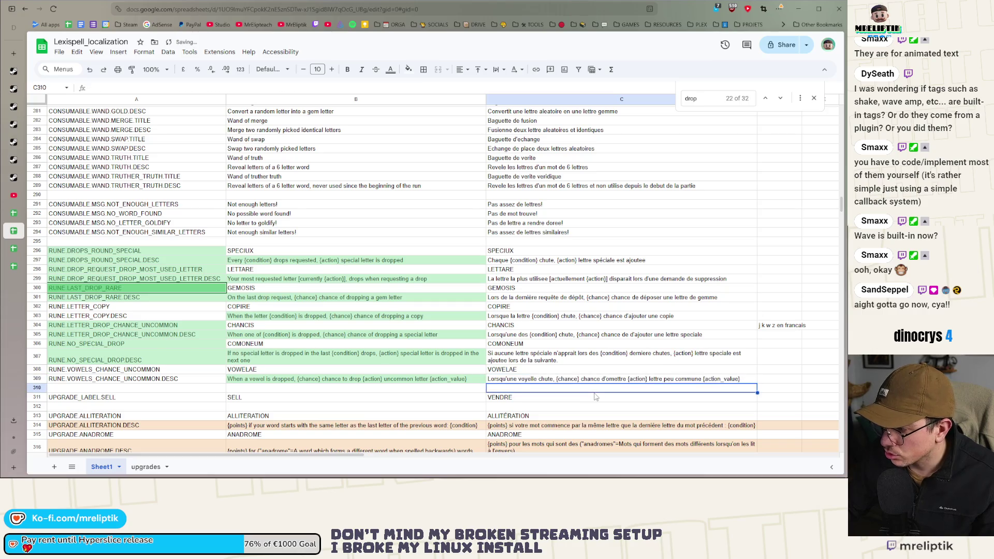
Replace 'omettre' with 'ajouter' so C309 reads 'chance d'ajouter {action}'.
{"action": "double_click", "coordinate": [619, 379]}
{"action": "left_click_drag", "start_coordinate": [623, 379], "coordinate": [602, 379]}
{"action": "key", "text": "BackSpace"}
{"action": "type", "text": "'ajouter"}
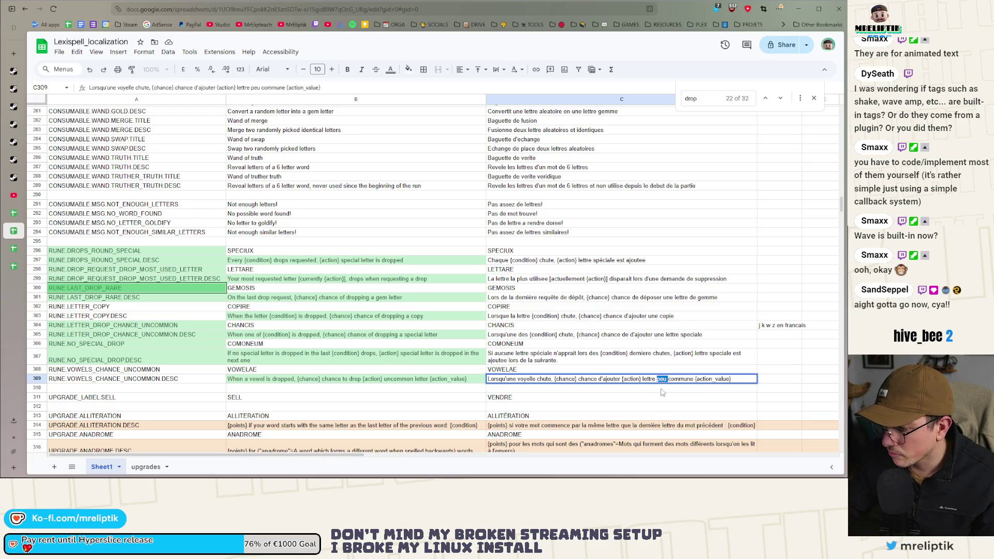
{"action": "left_click", "coordinate": [663, 390]}
{"action": "scroll", "coordinate": [464, 370], "scroll_direction": "down", "scroll_amount": 5}
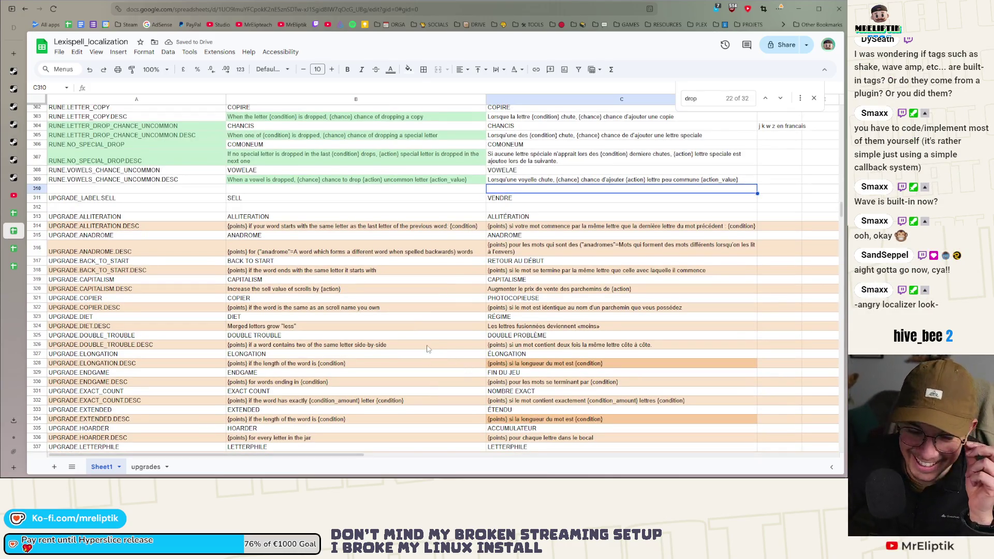
Close the find bar and replace C314's GOOGLETRANSLATE formula with unaccented plain text.
{"action": "left_click", "coordinate": [815, 98]}
{"action": "scroll", "coordinate": [472, 229], "scroll_direction": "down", "scroll_amount": 12}
{"action": "scroll", "coordinate": [472, 229], "scroll_direction": "up", "scroll_amount": 13}
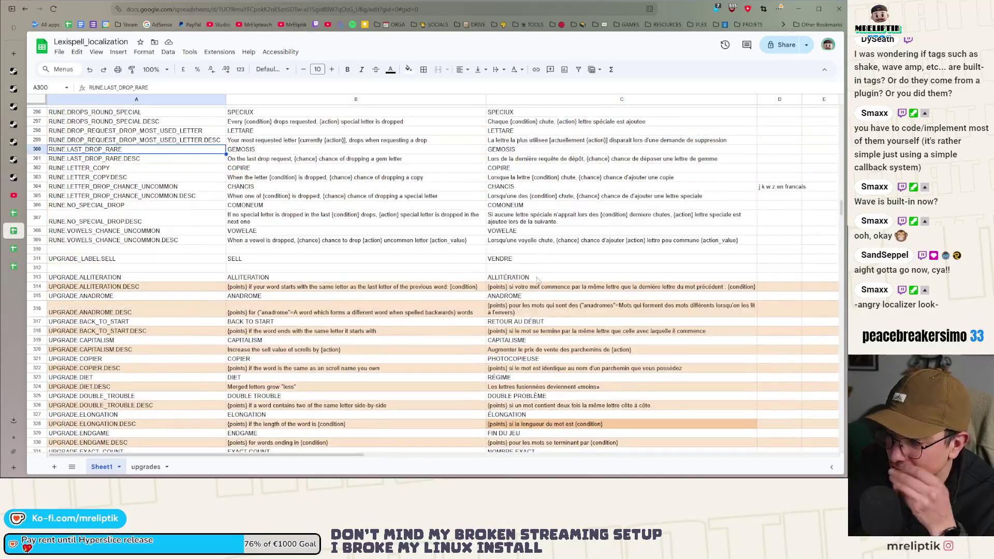
{"action": "scroll", "coordinate": [539, 269], "scroll_direction": "down", "scroll_amount": 3}
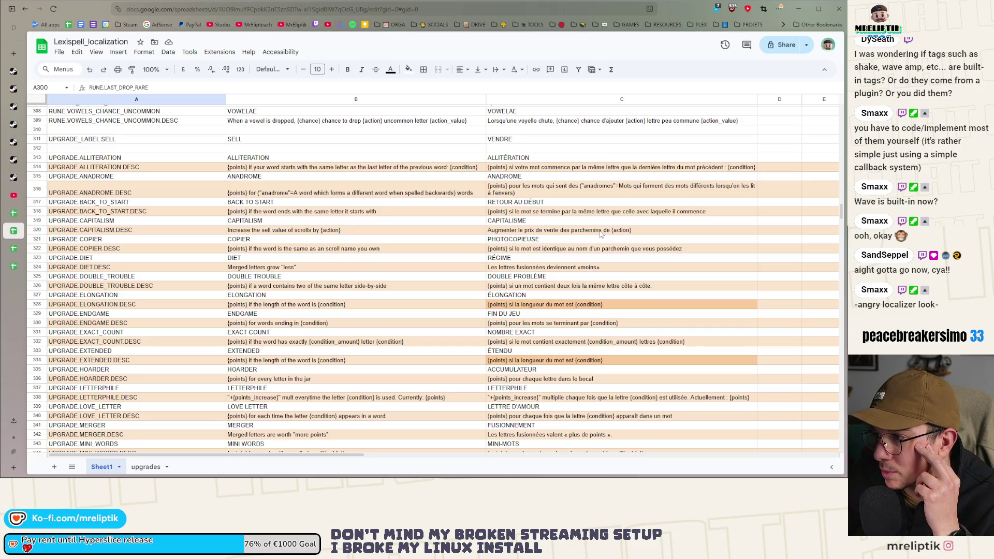
{"action": "left_click", "coordinate": [563, 170]}
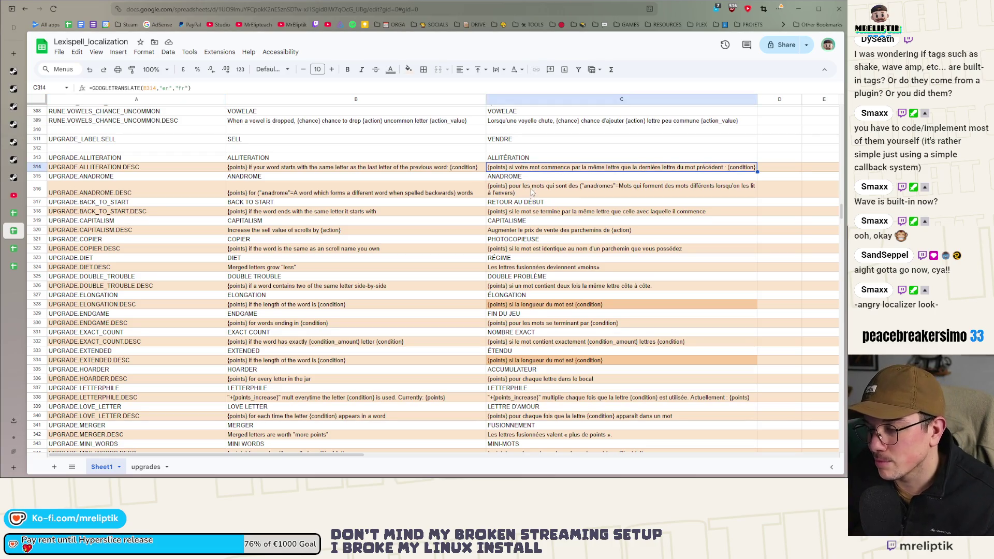
{"action": "key", "text": "ctrl+shift+v"}
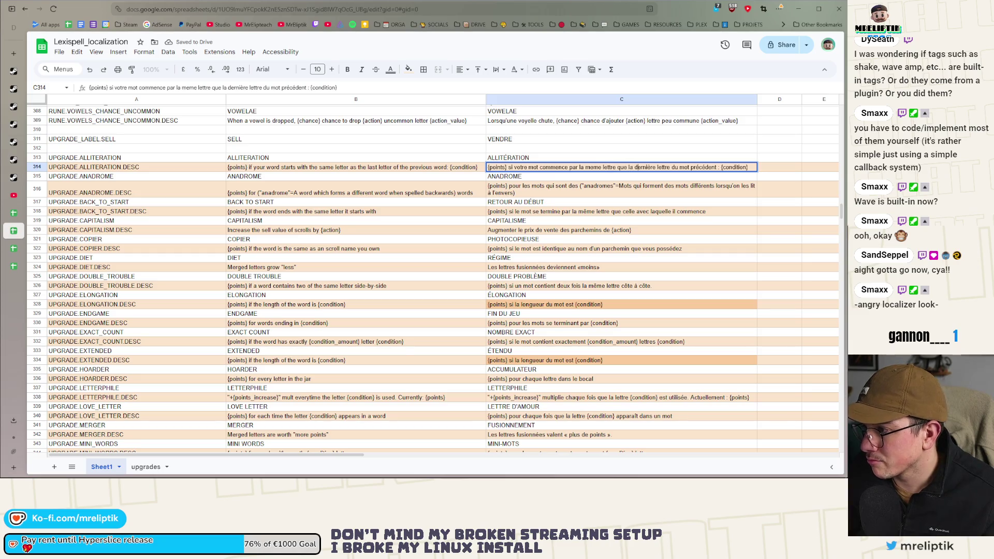
{"action": "key", "text": "Return"}
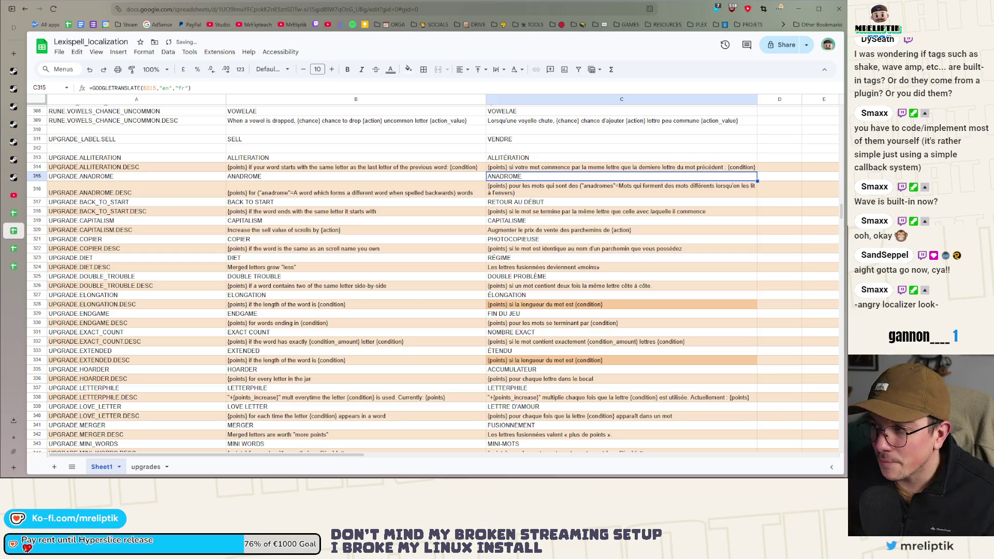
{"action": "left_click", "coordinate": [706, 169]}
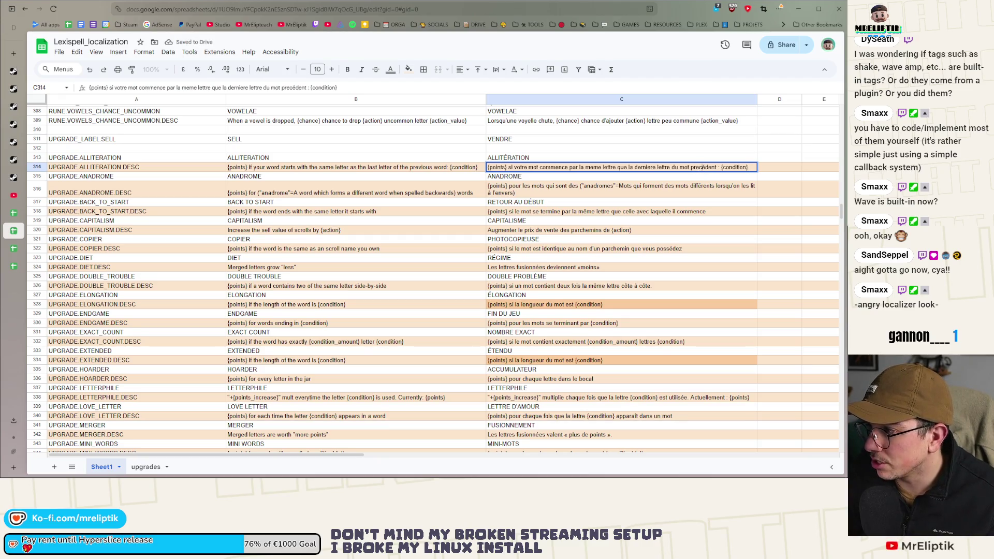
{"action": "key", "text": "Return"}
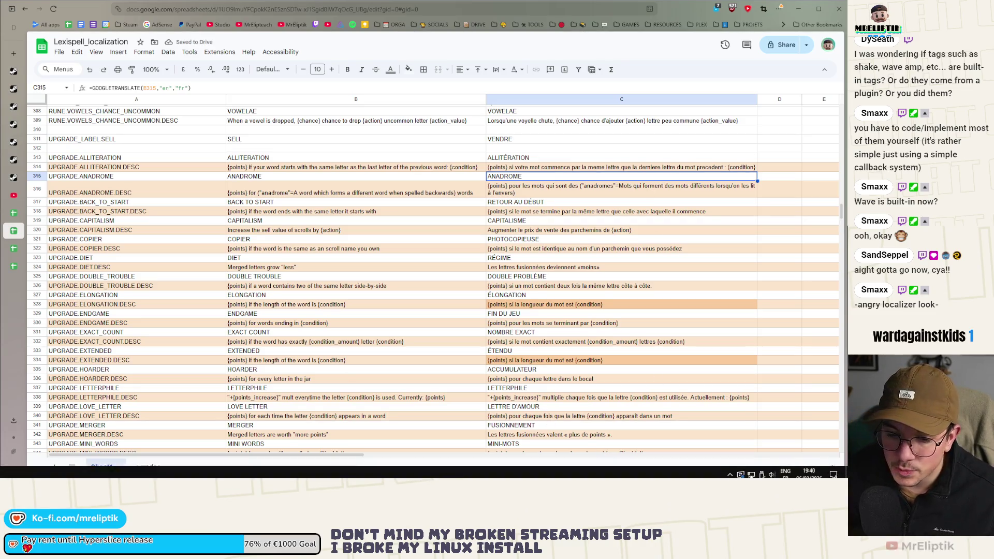
In Affinity Designer, move the Godot icon group into the MADE WITH GODOT text group.
{"action": "key", "text": "alt+Tab"}
{"action": "key", "text": "alt+Tab"}
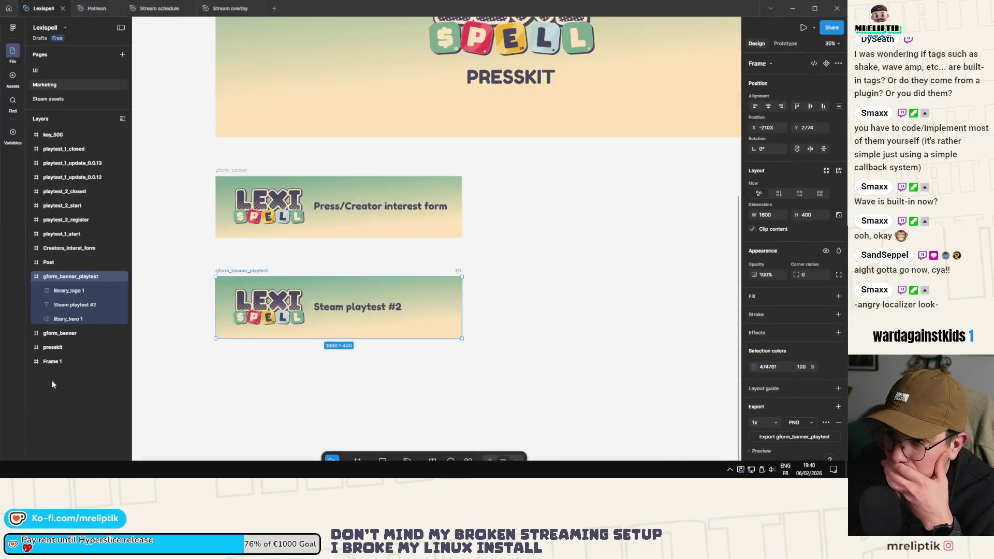
{"action": "key", "text": "alt+Tab"}
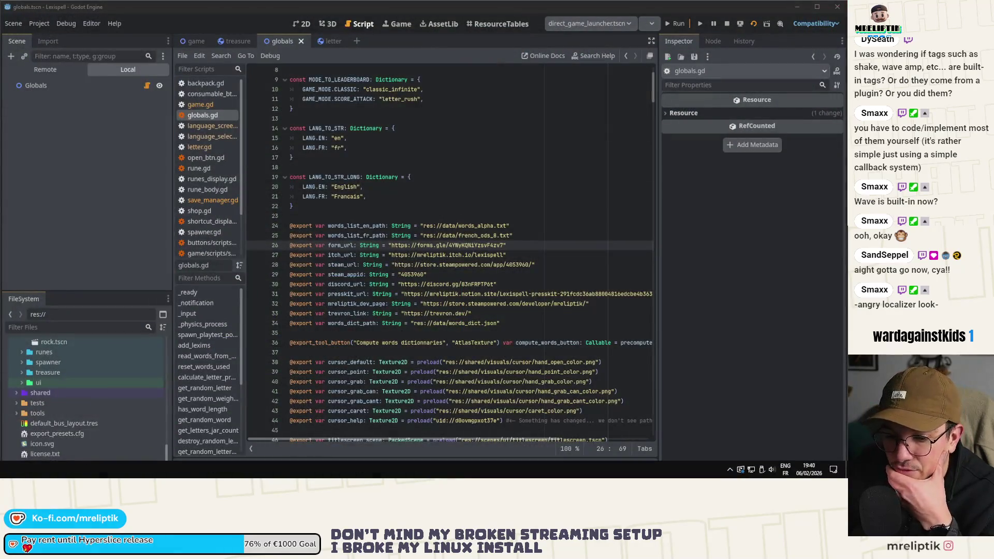
{"action": "key", "text": "alt+Tab"}
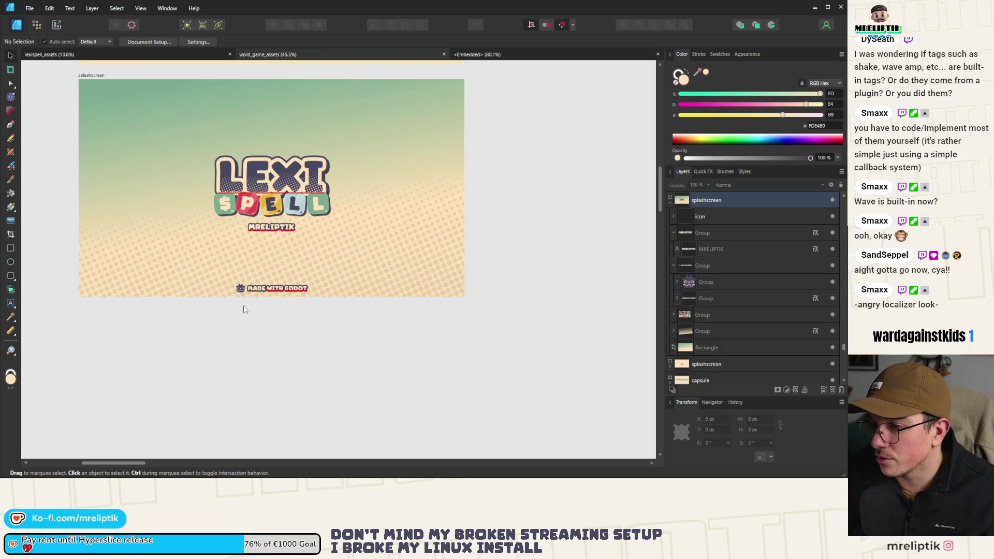
{"action": "scroll", "coordinate": [246, 294], "scroll_direction": "up", "scroll_amount": 3}
{"action": "scroll", "coordinate": [246, 293], "scroll_direction": "up", "scroll_amount": 2}
{"action": "scroll", "coordinate": [233, 293], "scroll_direction": "up", "scroll_amount": 4}
{"action": "left_click", "coordinate": [202, 293]}
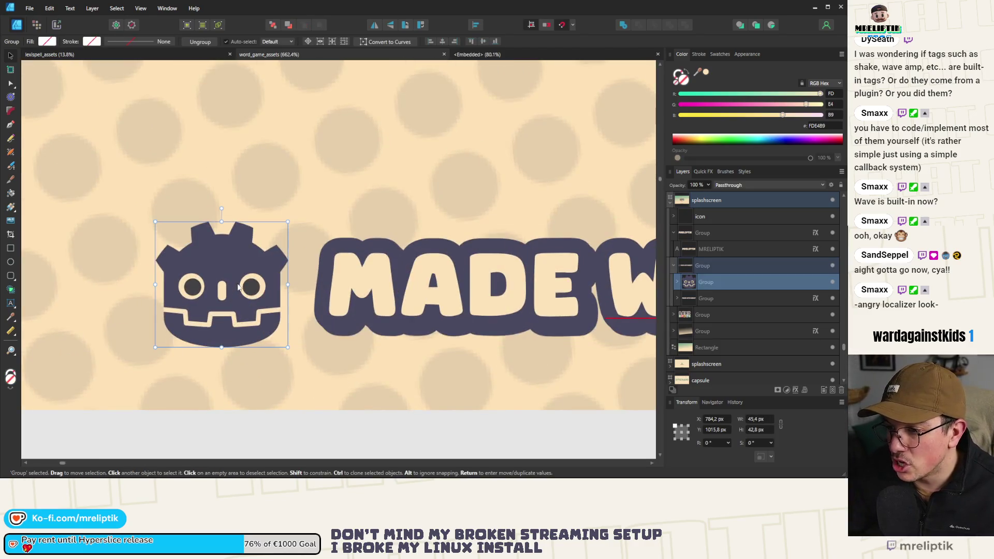
{"action": "scroll", "coordinate": [201, 293], "scroll_direction": "down", "scroll_amount": 2}
{"action": "left_click", "coordinate": [320, 294]}
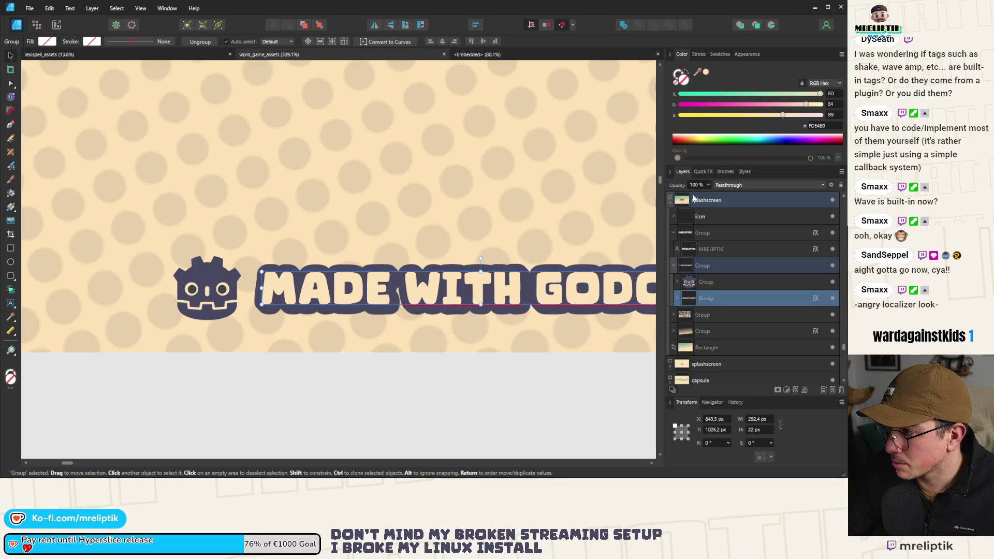
{"action": "left_click", "coordinate": [677, 299]}
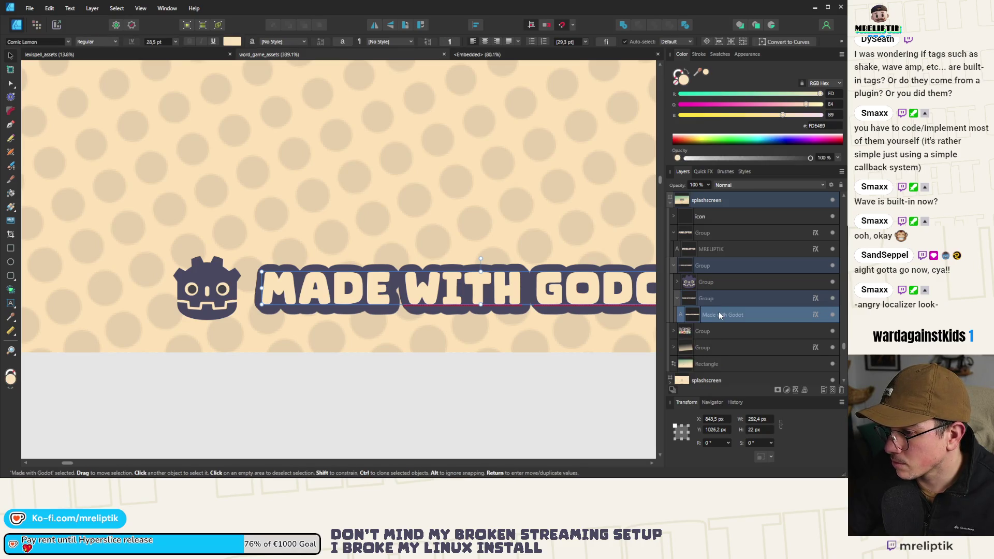
{"action": "left_click_drag", "start_coordinate": [736, 284], "coordinate": [712, 303]}
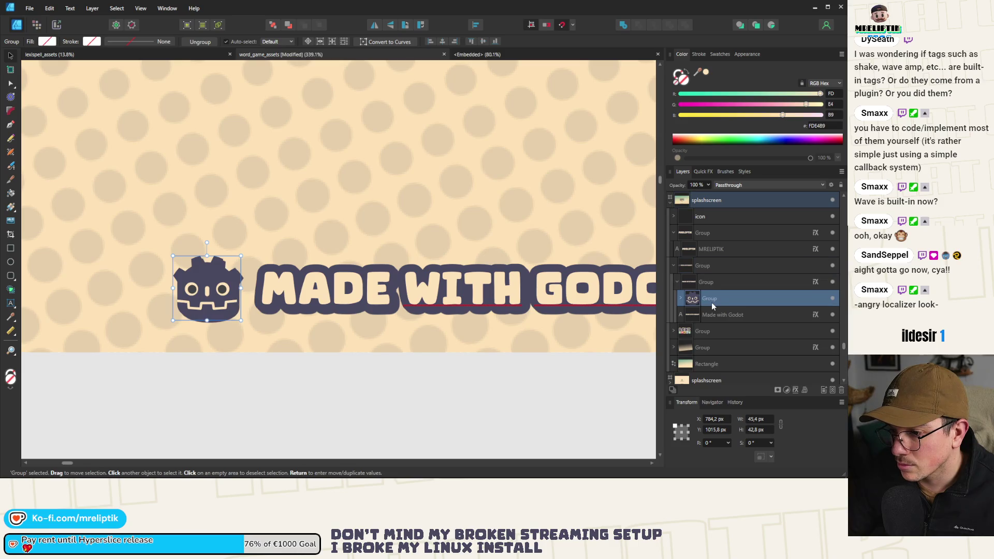
Check the new group by selecting the logo group, the Godot icon and the text.
{"action": "left_click", "coordinate": [280, 375]}
{"action": "left_click", "coordinate": [331, 291]}
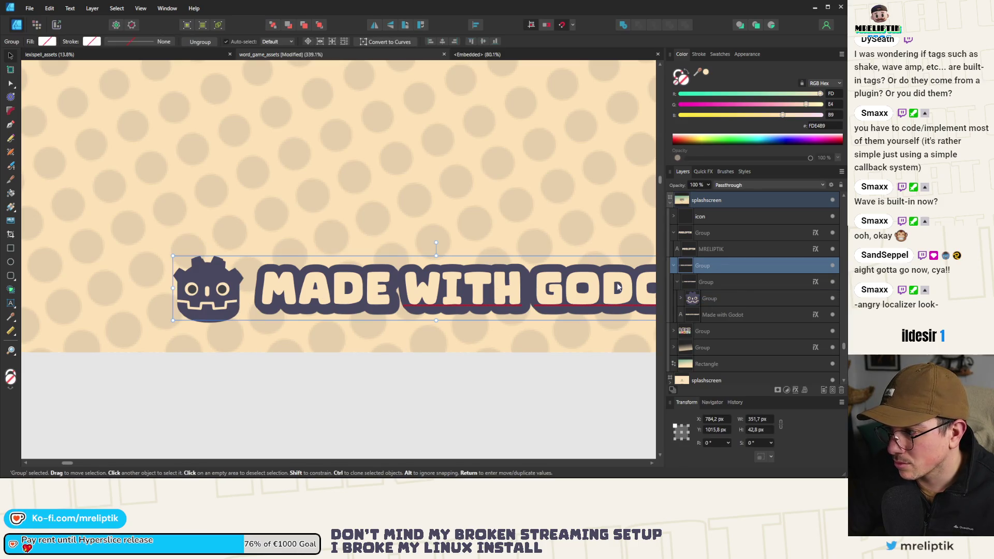
{"action": "left_click", "coordinate": [709, 299]}
{"action": "left_click", "coordinate": [680, 284]}
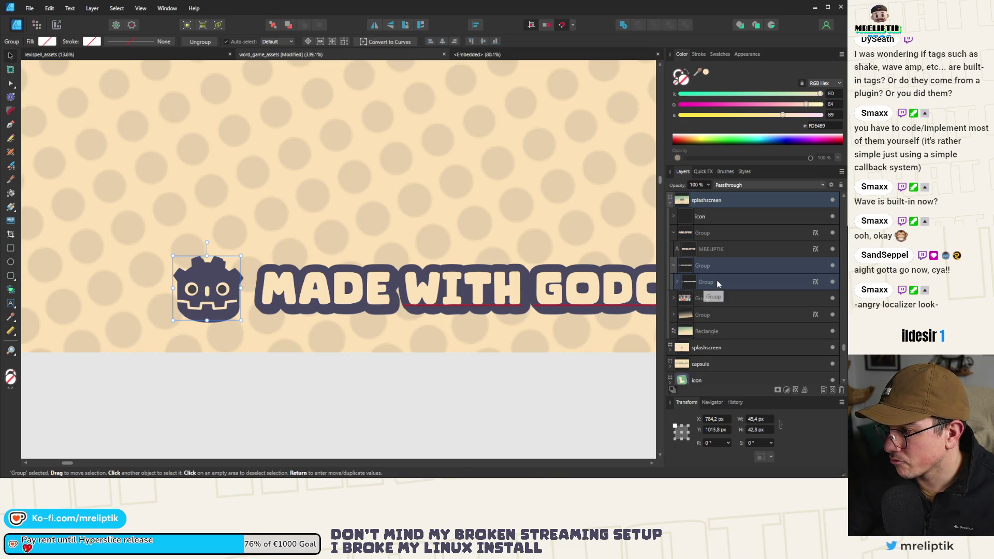
{"action": "left_click", "coordinate": [716, 284]}
{"action": "left_click", "coordinate": [677, 282]}
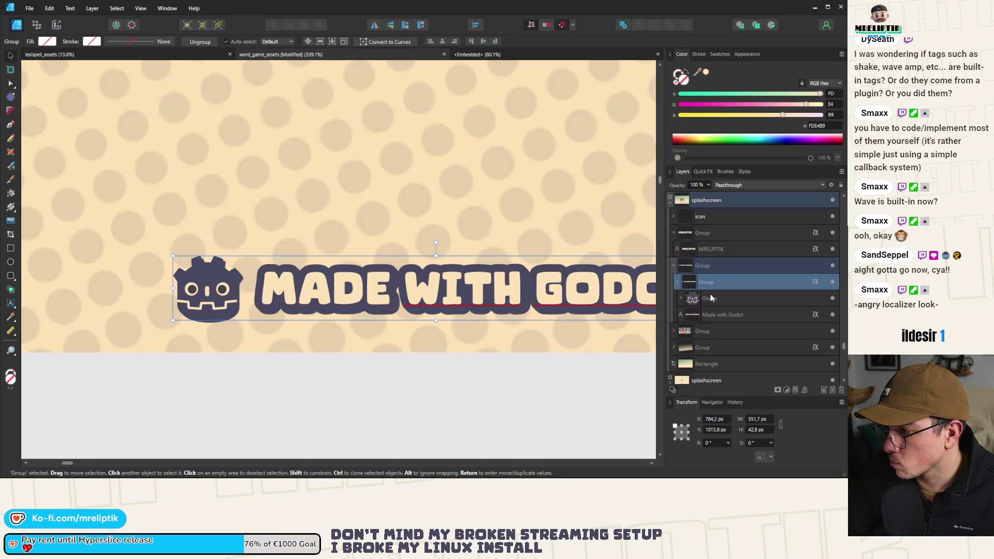
{"action": "left_click", "coordinate": [712, 314]}
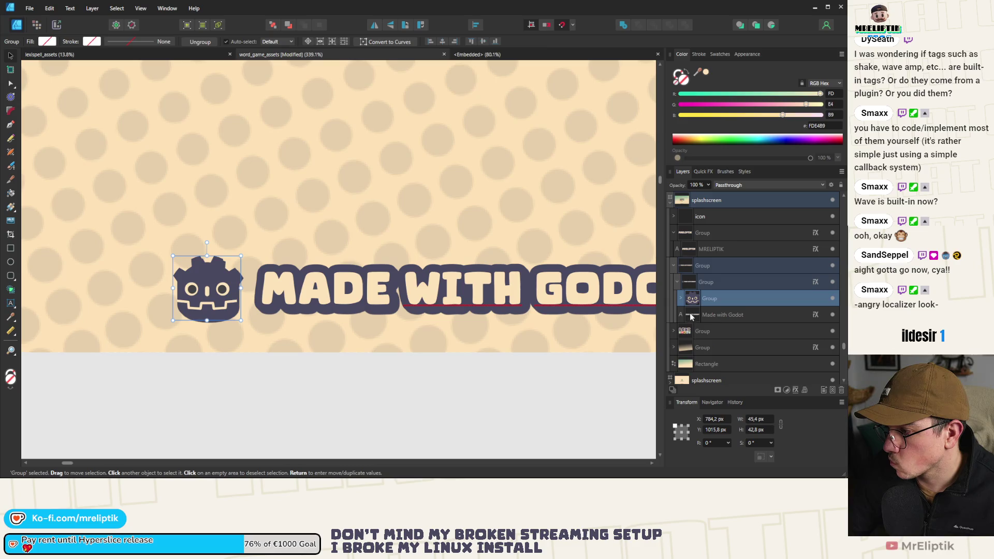
Add a Quick FX outline to the Godot icon and sample its colour from the canvas.
{"action": "left_click", "coordinate": [702, 172]}
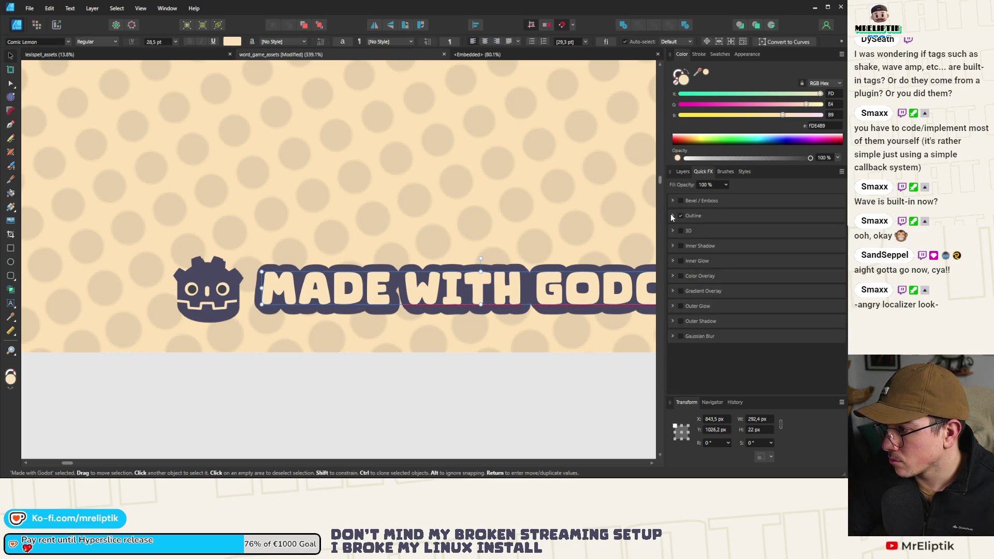
{"action": "left_click", "coordinate": [673, 215]}
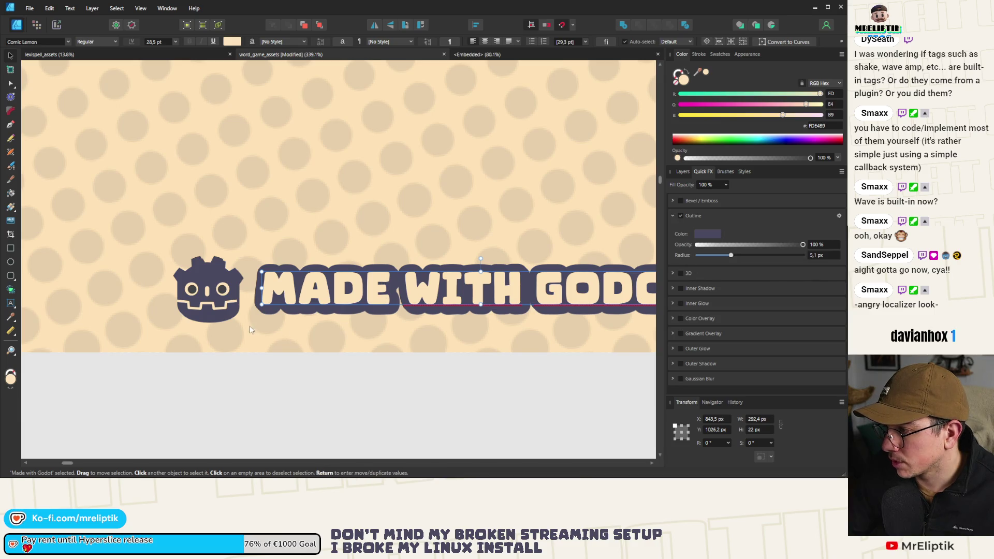
{"action": "left_click", "coordinate": [215, 287]}
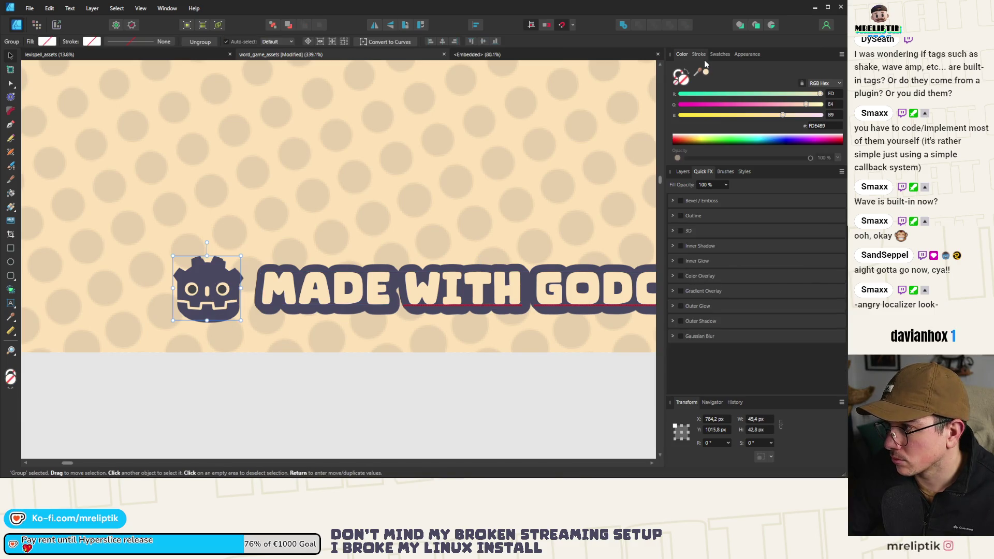
{"action": "left_click", "coordinate": [681, 215]}
{"action": "left_click_drag", "start_coordinate": [700, 255], "coordinate": [713, 255]}
{"action": "left_click", "coordinate": [816, 256]}
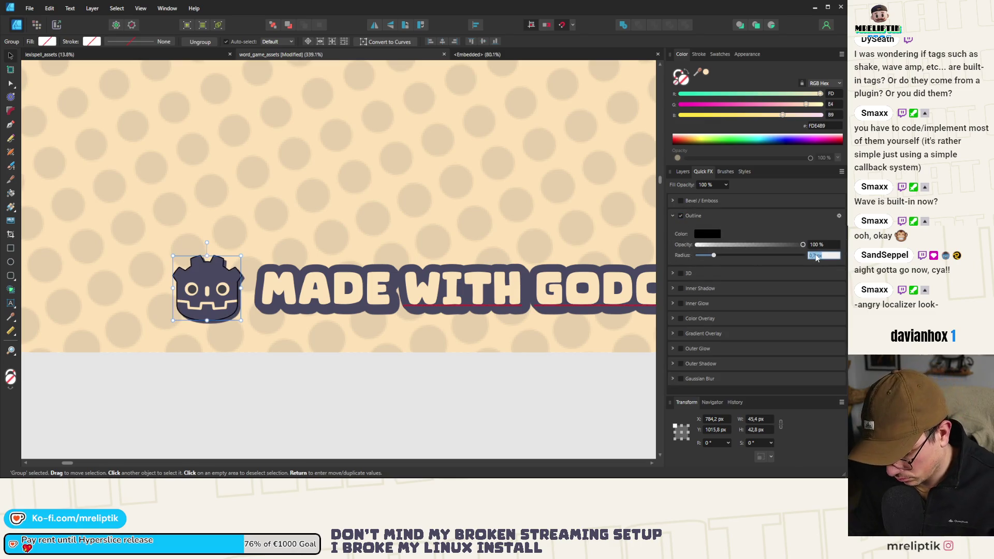
{"action": "type", "text": "4"}
{"action": "key", "text": "Return"}
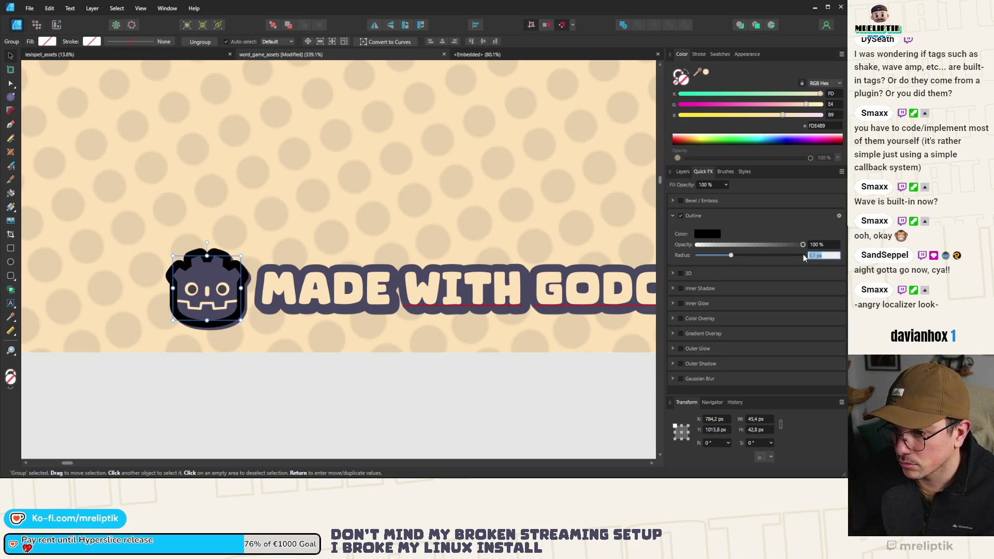
{"action": "left_click", "coordinate": [707, 234]}
{"action": "left_click_drag", "start_coordinate": [748, 249], "coordinate": [312, 276]}
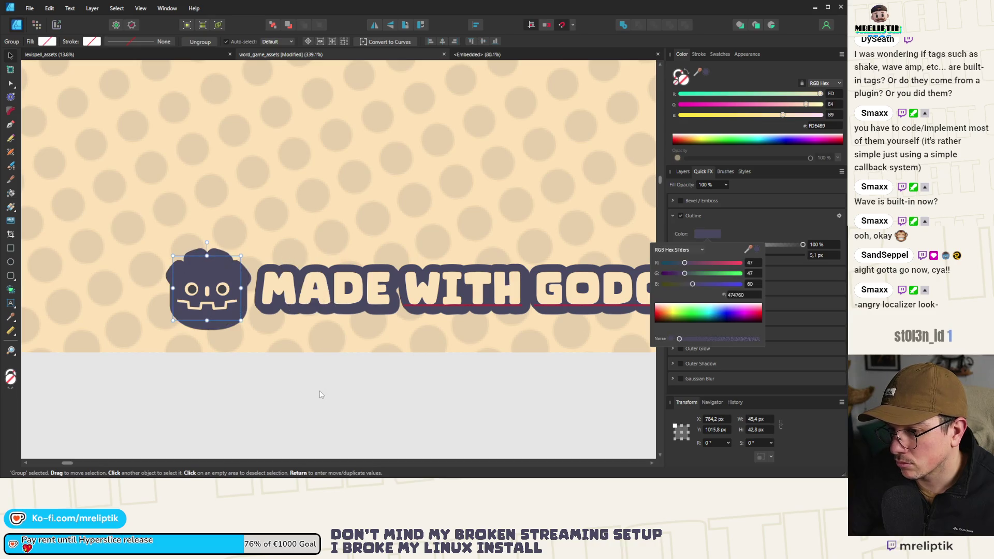
{"action": "left_click", "coordinate": [322, 403]}
Reselect the Godot logo, try the outline Radius slider, then set it to 5.1 px.
{"action": "scroll", "coordinate": [221, 271], "scroll_direction": "up", "scroll_amount": 3}
{"action": "left_click", "coordinate": [137, 272]}
{"action": "scroll", "coordinate": [243, 246], "scroll_direction": "down", "scroll_amount": 1}
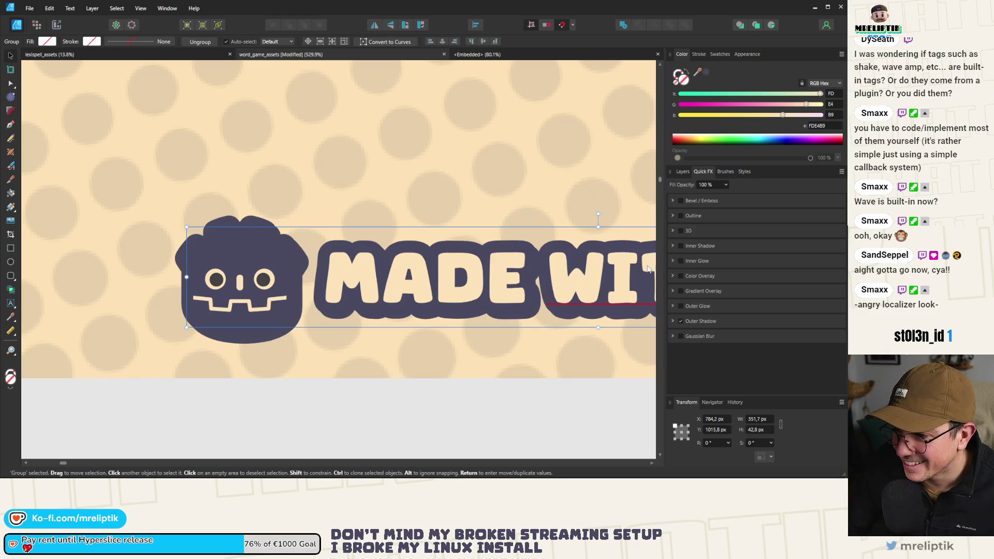
{"action": "double_click", "coordinate": [242, 245]}
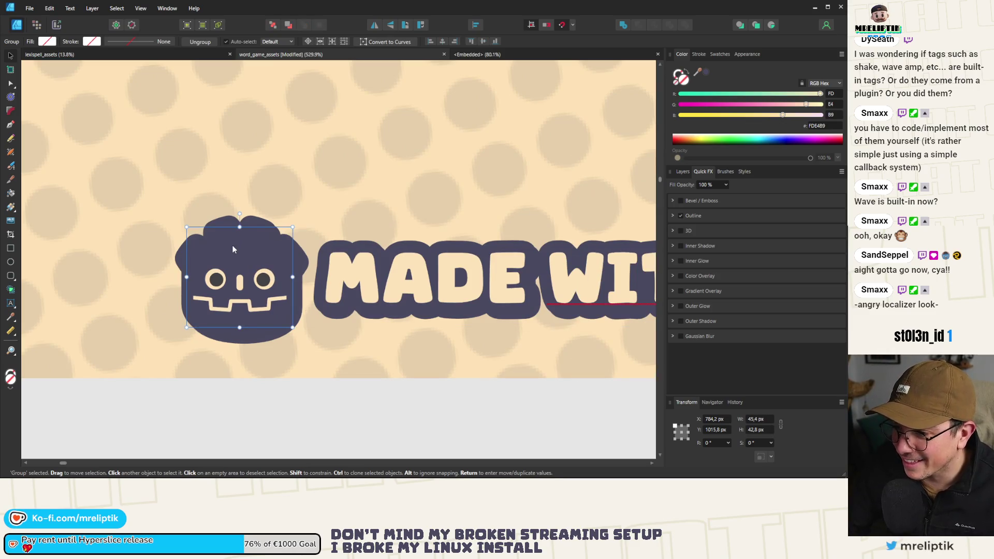
{"action": "left_click", "coordinate": [672, 215]}
{"action": "left_click_drag", "start_coordinate": [732, 259], "coordinate": [847, 259]}
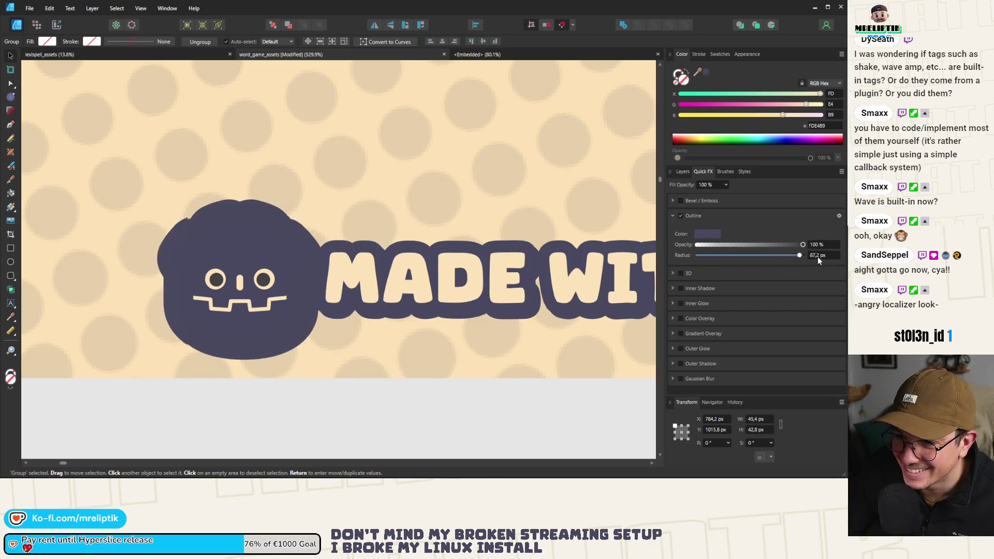
{"action": "mouse_move", "coordinate": [803, 256]}
{"action": "left_mouse_down"}
{"action": "mouse_move", "coordinate": [710, 261]}
{"action": "mouse_move", "coordinate": [753, 266]}
{"action": "left_mouse_up"}
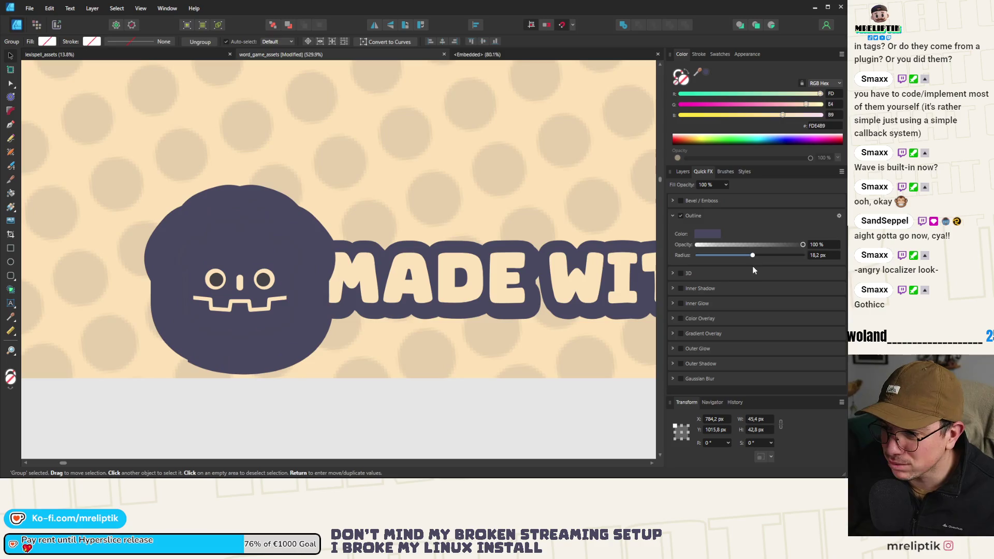
{"action": "left_click", "coordinate": [824, 255]}
{"action": "type", "text": "5,1"}
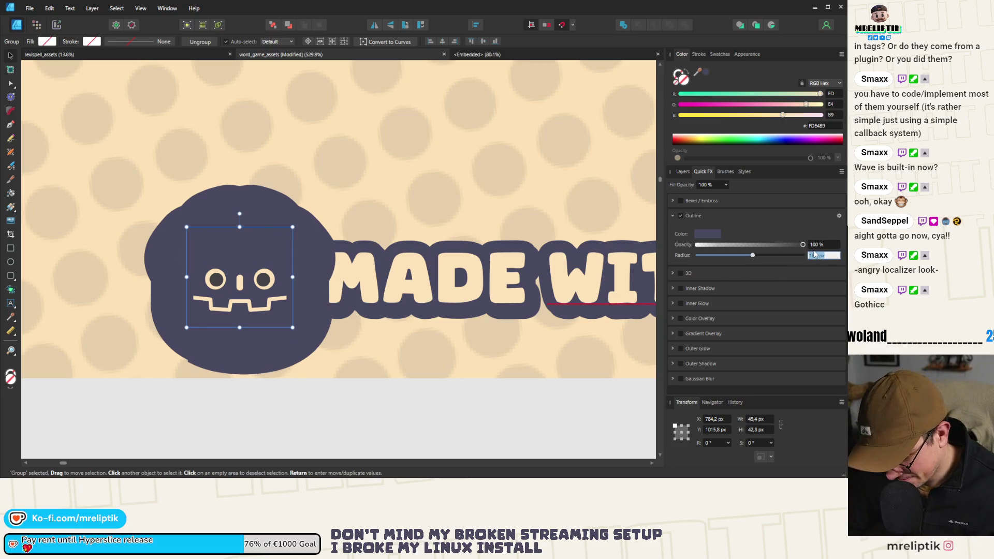
{"action": "key", "text": "Return"}
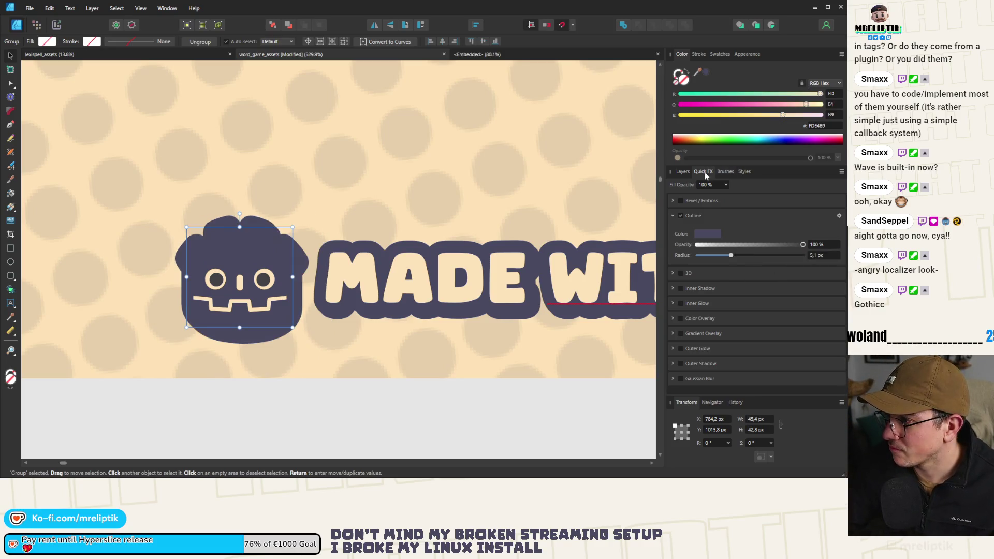
{"action": "left_click", "coordinate": [673, 216]}
{"action": "left_click", "coordinate": [673, 215]}
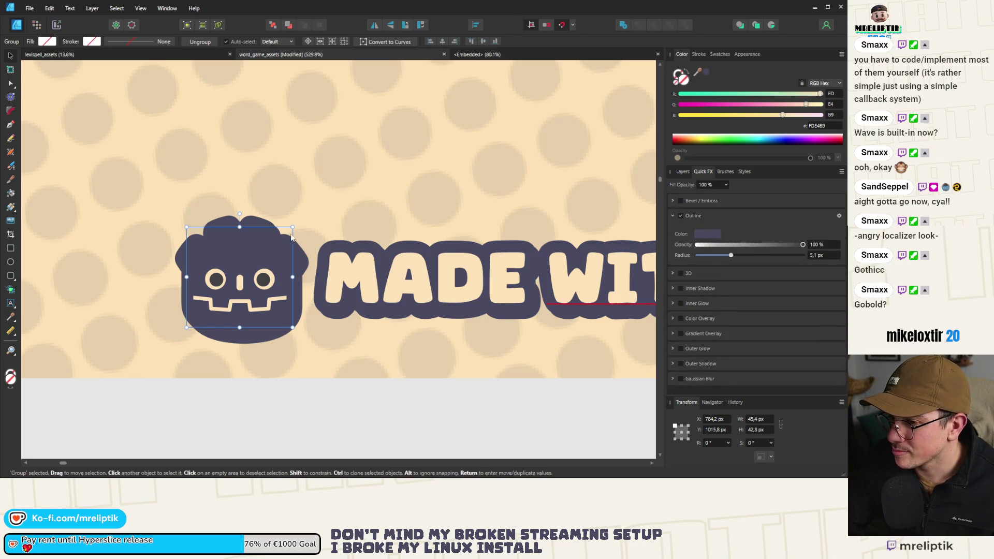
{"action": "double_click", "coordinate": [240, 255]}
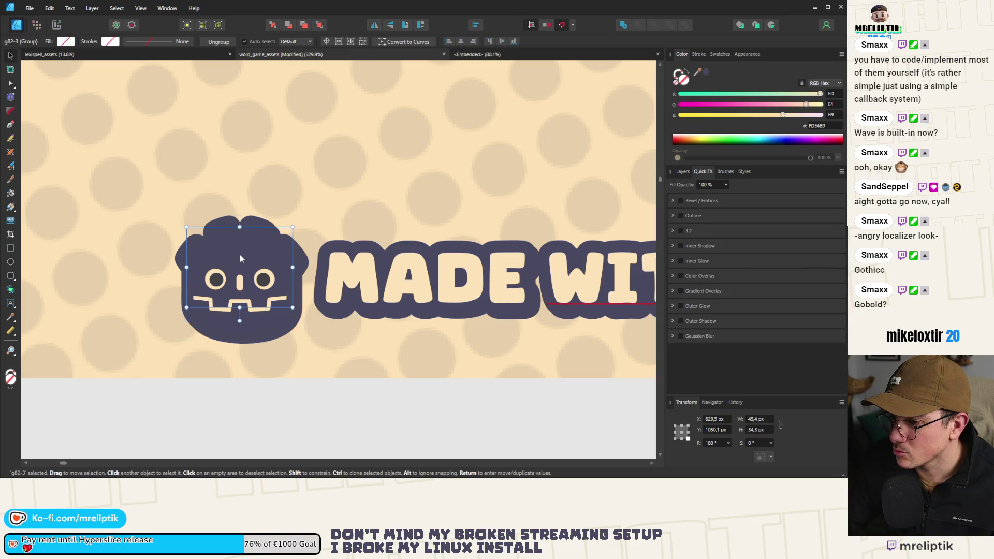
Select the logo's face shapes in the layer tree and fill them cream FDE489.
{"action": "left_click", "coordinate": [251, 321], "text": "shift"}
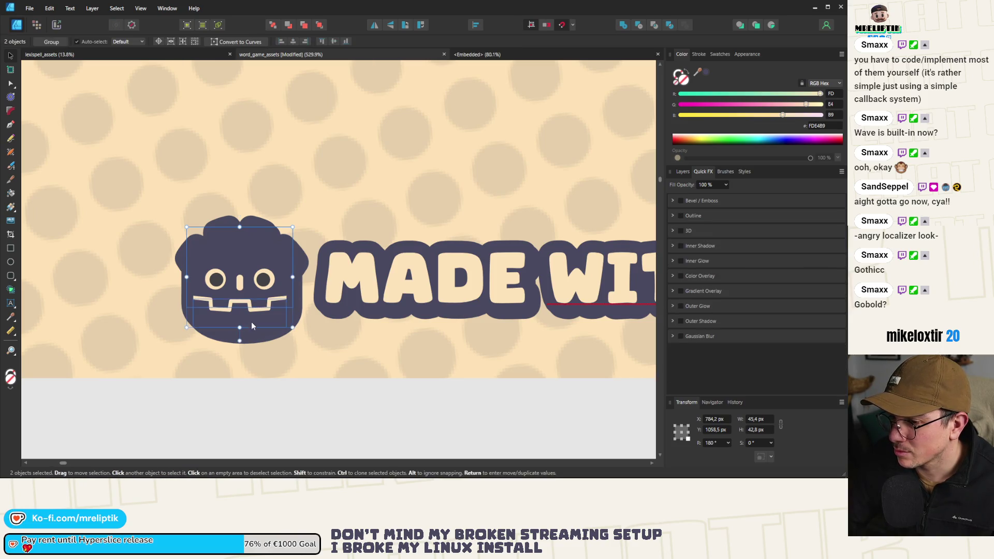
{"action": "left_click", "coordinate": [683, 171]}
{"action": "left_click", "coordinate": [684, 298]}
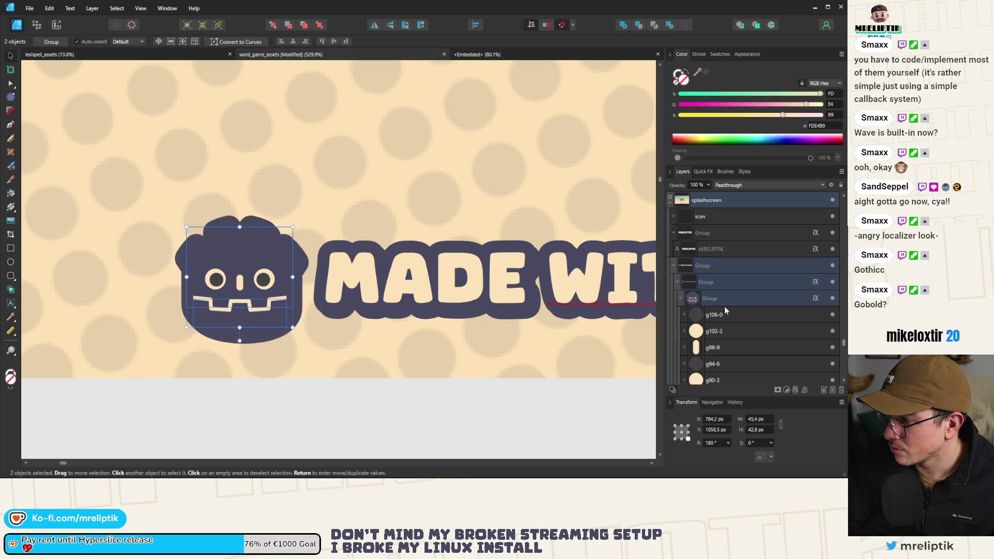
{"action": "scroll", "coordinate": [696, 287], "scroll_direction": "down", "scroll_amount": 3}
{"action": "left_click", "coordinate": [685, 282]}
{"action": "scroll", "coordinate": [693, 290], "scroll_direction": "down", "scroll_amount": 3}
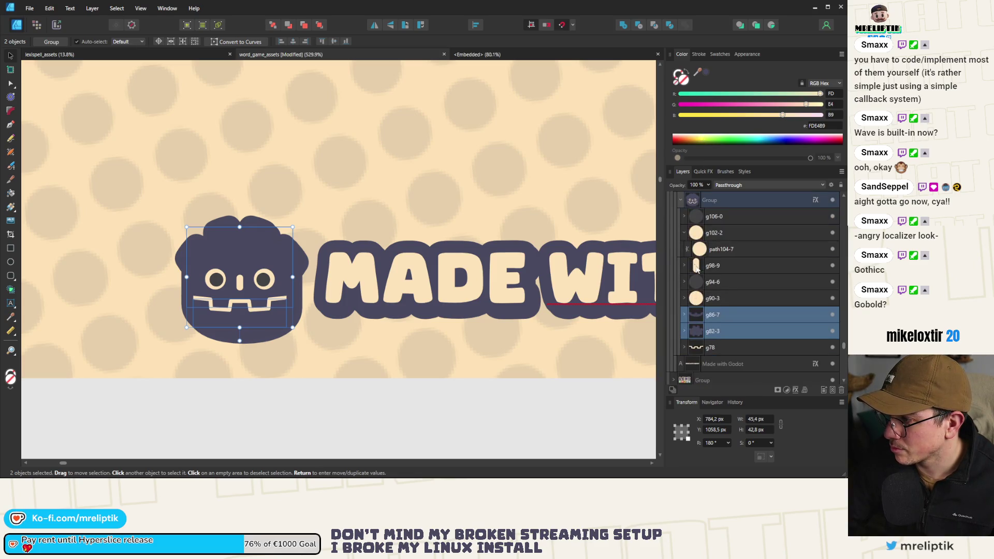
{"action": "left_click", "coordinate": [684, 282]}
{"action": "left_click", "coordinate": [684, 282]}
{"action": "left_click", "coordinate": [684, 331]}
{"action": "left_click", "coordinate": [684, 314]}
{"action": "left_click", "coordinate": [708, 331]}
{"action": "left_click_drag", "start_coordinate": [719, 282], "coordinate": [728, 313]}
{"action": "left_click", "coordinate": [727, 313], "text": "ctrl"}
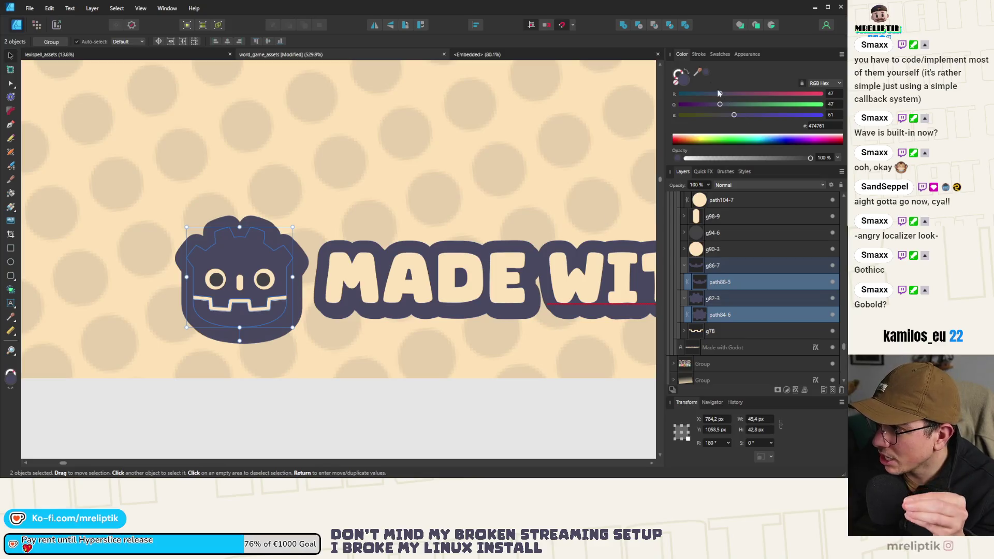
{"action": "mouse_move", "coordinate": [702, 73]}
{"action": "left_mouse_down"}
{"action": "mouse_move", "coordinate": [352, 277]}
{"action": "mouse_move", "coordinate": [362, 281]}
{"action": "left_mouse_up"}
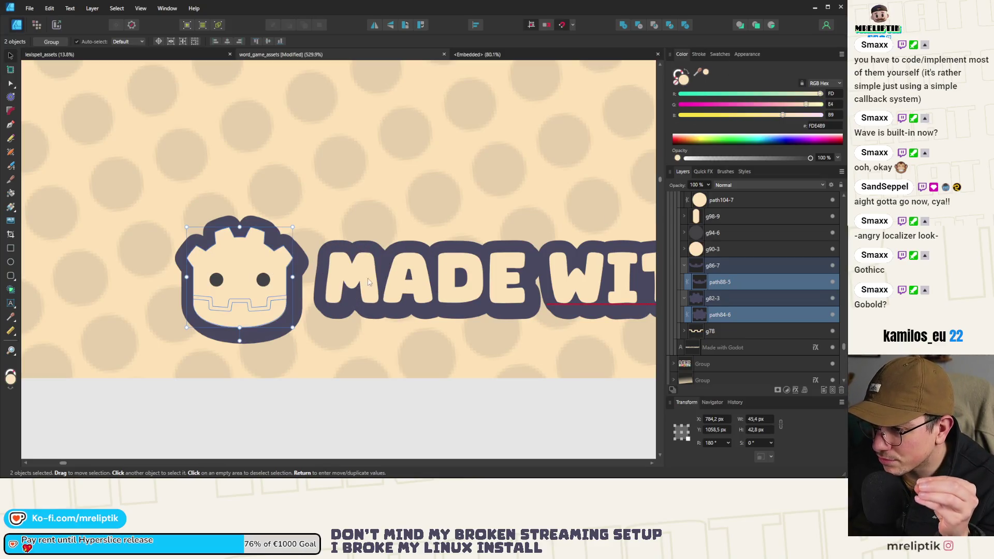
Colour both eyes dark 474760.
{"action": "left_click", "coordinate": [722, 234]}
{"action": "left_click", "coordinate": [685, 266]}
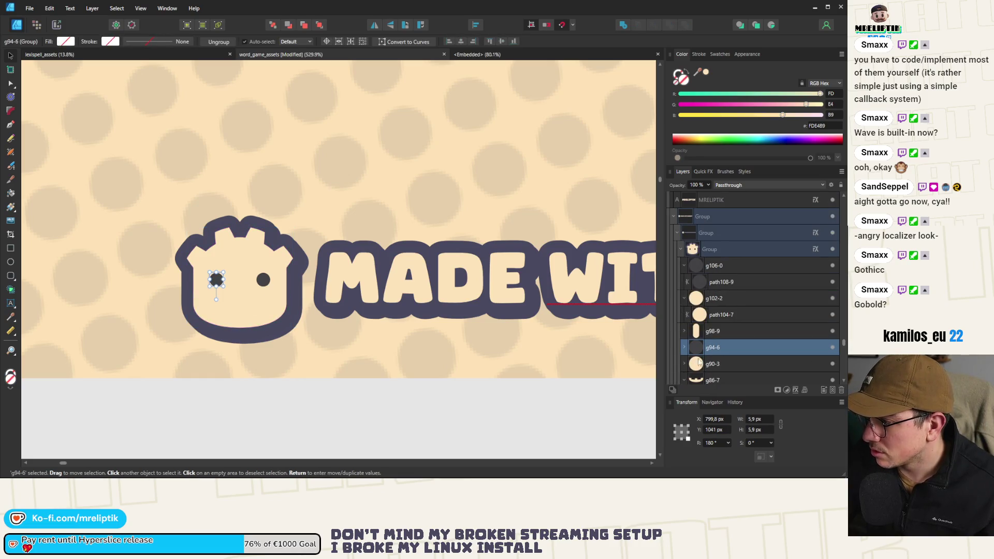
{"action": "left_click", "coordinate": [722, 281]}
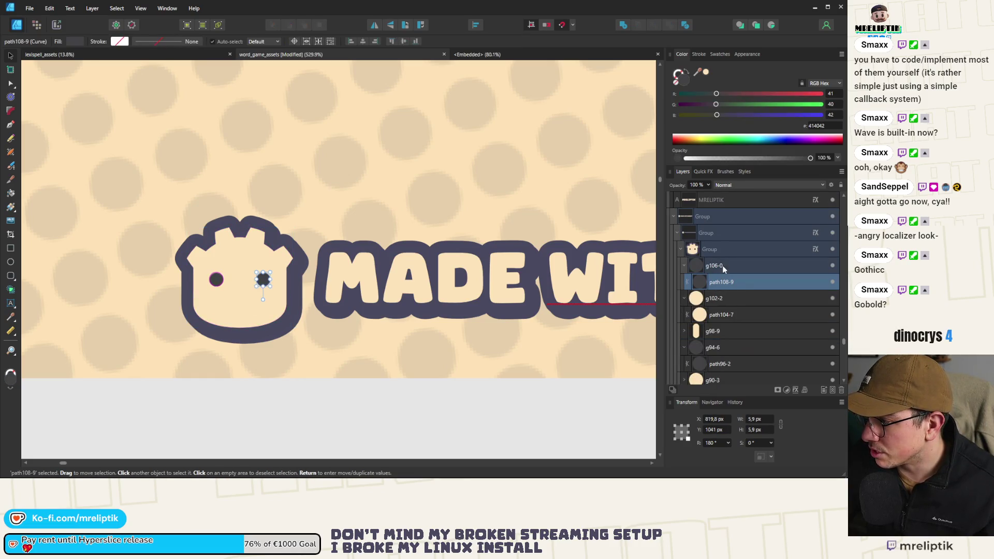
{"action": "left_click", "coordinate": [725, 365], "text": "ctrl"}
{"action": "mouse_move", "coordinate": [697, 73]}
{"action": "left_mouse_down"}
{"action": "mouse_move", "coordinate": [397, 291]}
{"action": "mouse_move", "coordinate": [413, 231]}
{"action": "mouse_move", "coordinate": [415, 246]}
{"action": "left_mouse_up"}
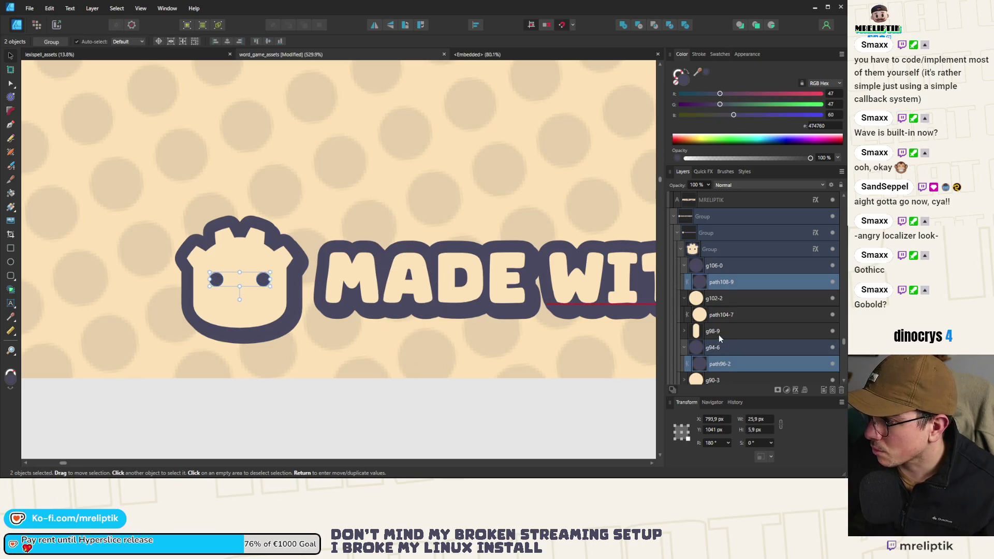
Select the eye circle, highlight and mouth paths, apply the dark fill, then undo it.
{"action": "left_click", "coordinate": [720, 314]}
{"action": "scroll", "coordinate": [722, 322], "scroll_direction": "down", "scroll_amount": 3}
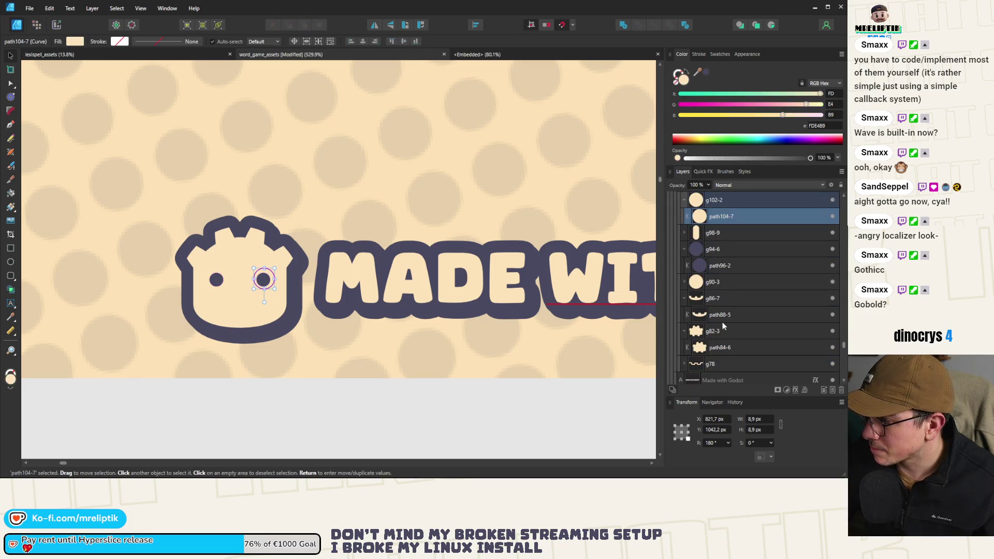
{"action": "left_click", "coordinate": [690, 238]}
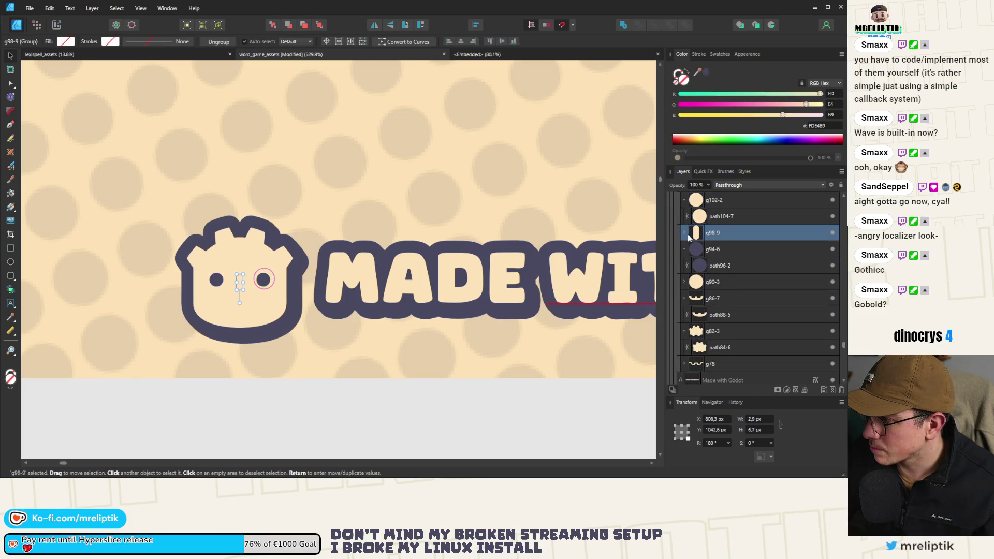
{"action": "left_click", "coordinate": [721, 216]}
{"action": "left_click", "coordinate": [722, 249], "text": "ctrl"}
{"action": "left_click", "coordinate": [684, 298]}
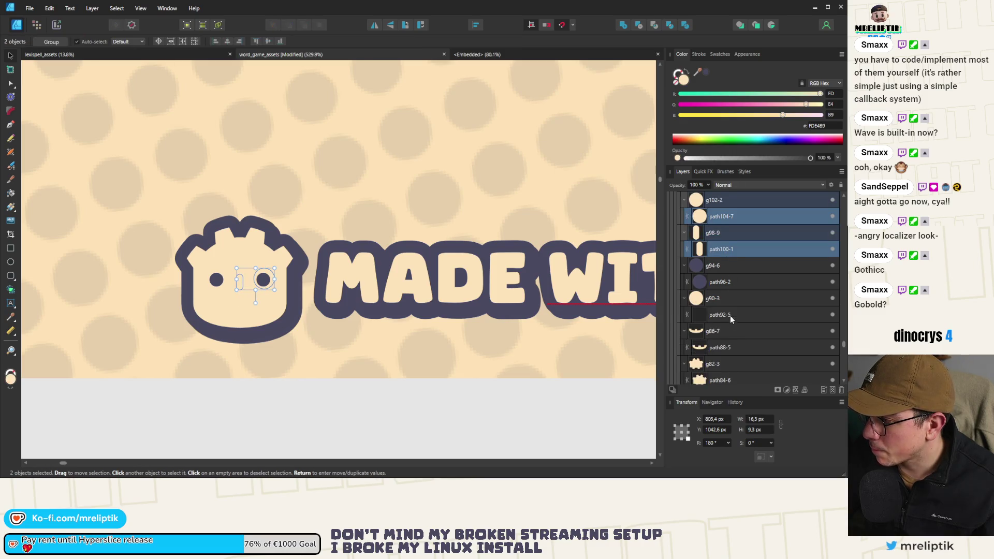
{"action": "left_click", "coordinate": [721, 314], "text": "ctrl"}
{"action": "left_click", "coordinate": [720, 348], "text": "ctrl"}
{"action": "left_click", "coordinate": [706, 73]}
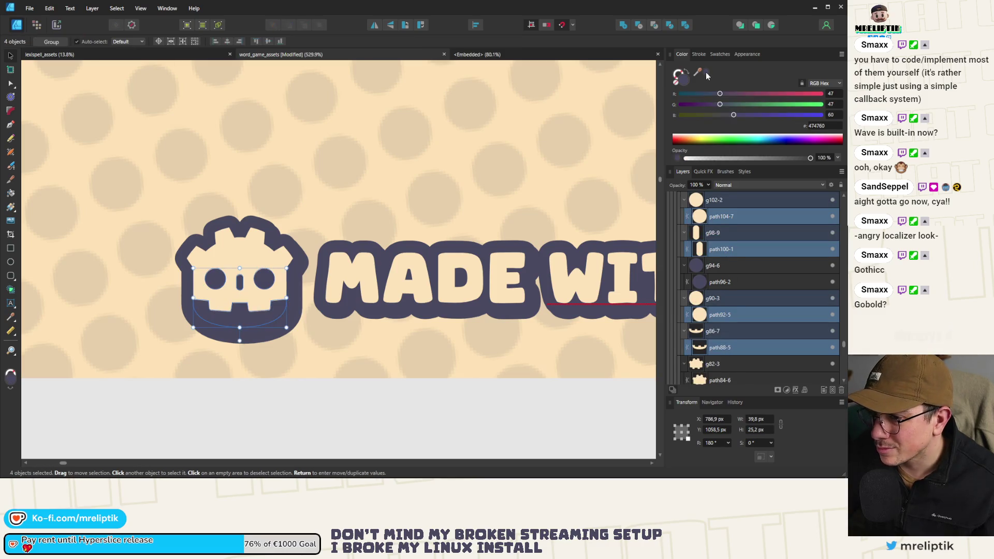
{"action": "key", "text": "ctrl+z"}
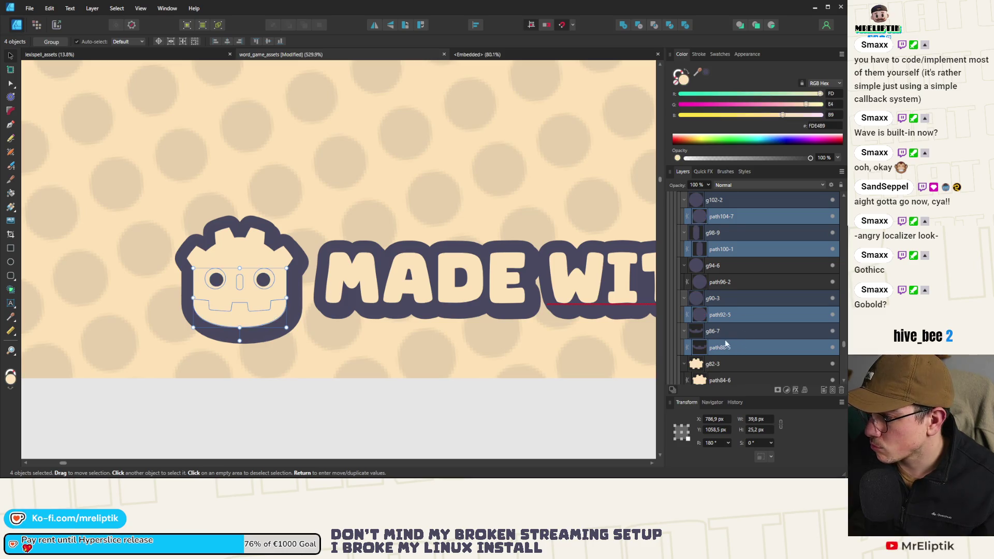
Drop path88-5, add the g78 group, and fill those face details dark 474760.
{"action": "left_click", "coordinate": [706, 347], "text": "ctrl"}
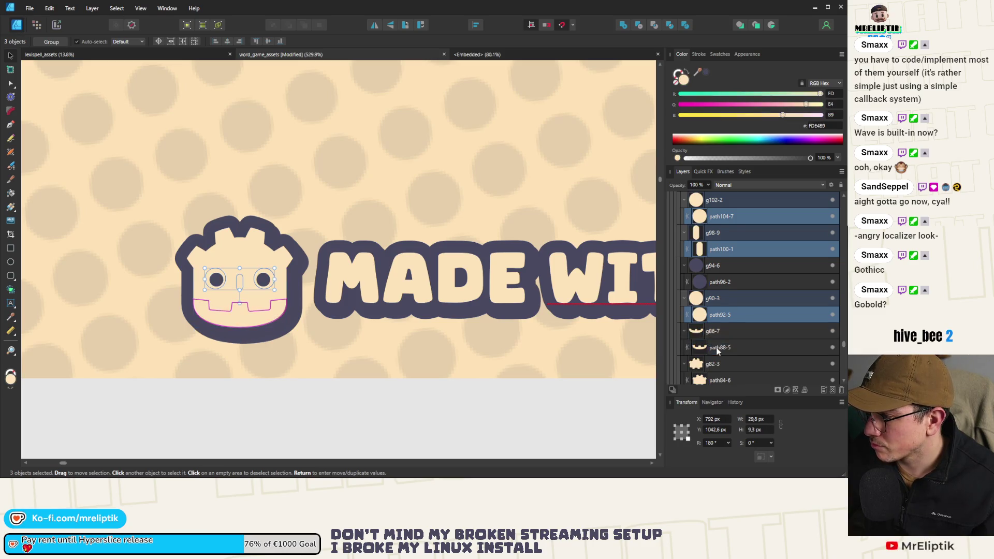
{"action": "scroll", "coordinate": [725, 341], "scroll_direction": "down", "scroll_amount": 3}
{"action": "left_click", "coordinate": [712, 298], "text": "ctrl"}
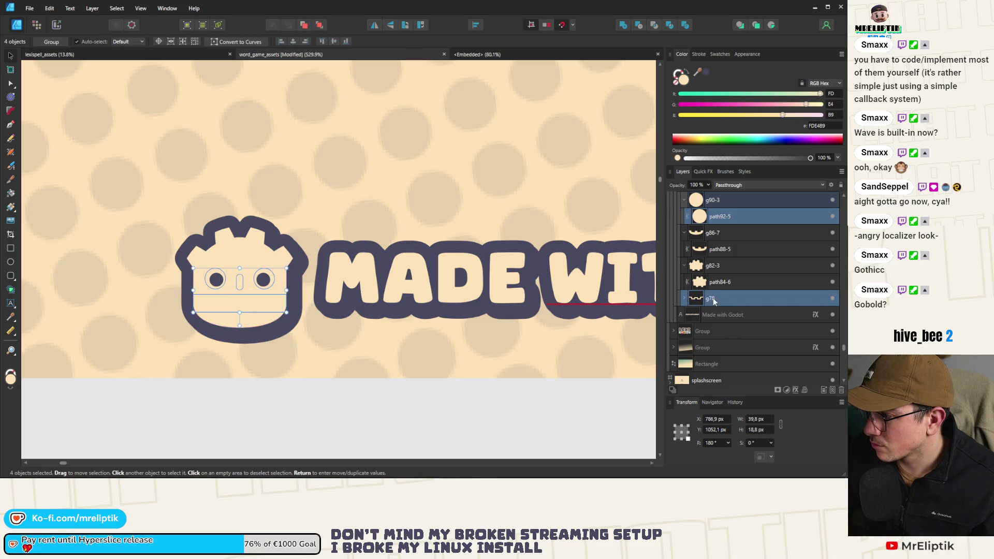
{"action": "left_click", "coordinate": [685, 299]}
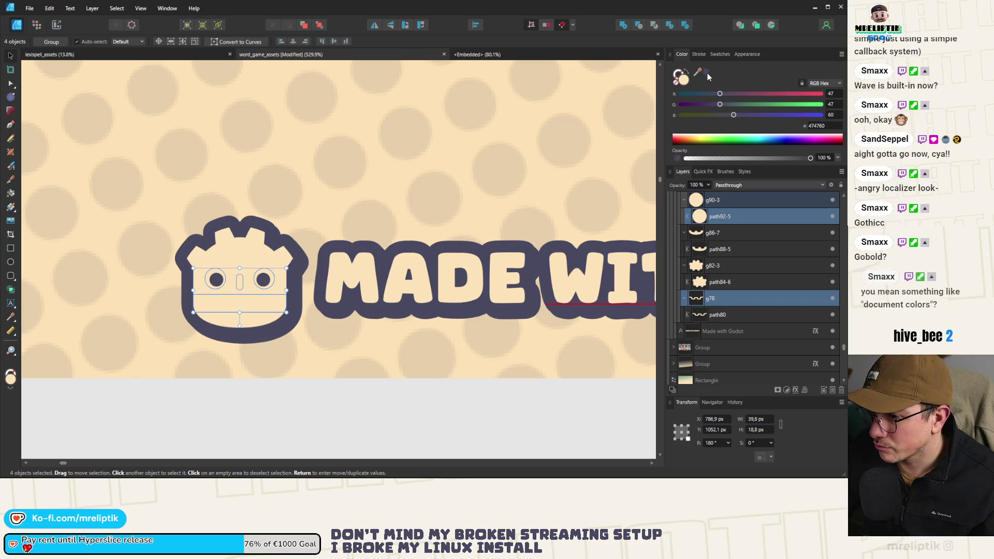
{"action": "left_click_drag", "start_coordinate": [697, 72], "coordinate": [244, 337]}
{"action": "key", "text": "ctrl+d"}
{"action": "scroll", "coordinate": [247, 234], "scroll_direction": "down", "scroll_amount": 3}
{"action": "scroll", "coordinate": [202, 310], "scroll_direction": "down", "scroll_amount": 5}
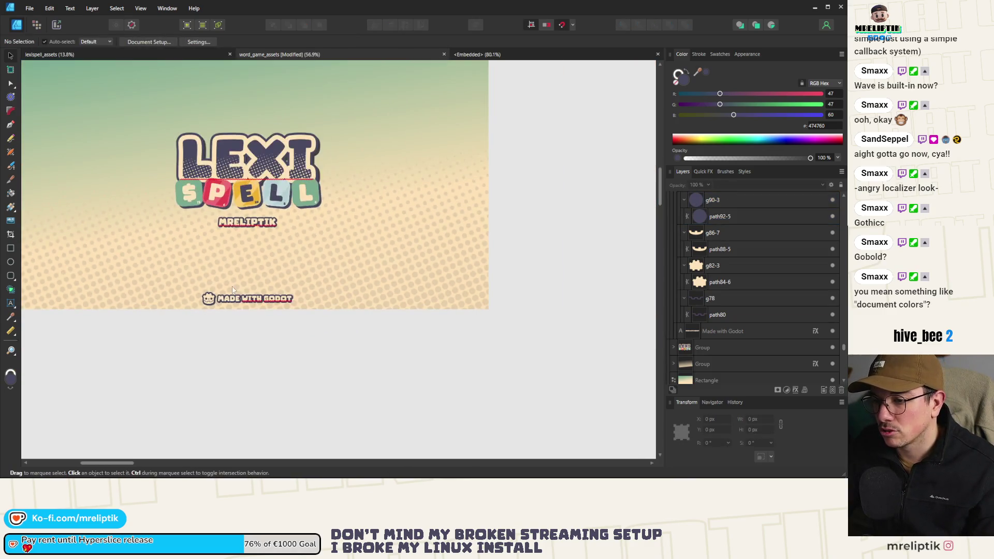
Export the splashscreen artboard as PNG over word_game's splashscreen.png, then switch to Figma.
{"action": "scroll", "coordinate": [204, 315], "scroll_direction": "up", "scroll_amount": 5}
{"action": "scroll", "coordinate": [203, 312], "scroll_direction": "down", "scroll_amount": 6}
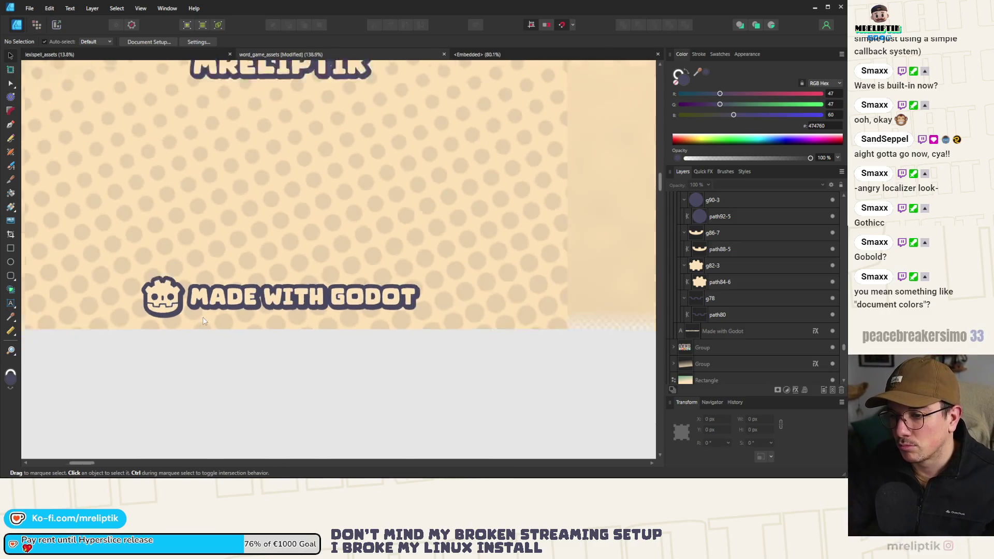
{"action": "left_click", "coordinate": [80, 76]}
{"action": "key", "text": "ctrl+shift+alt+s"}
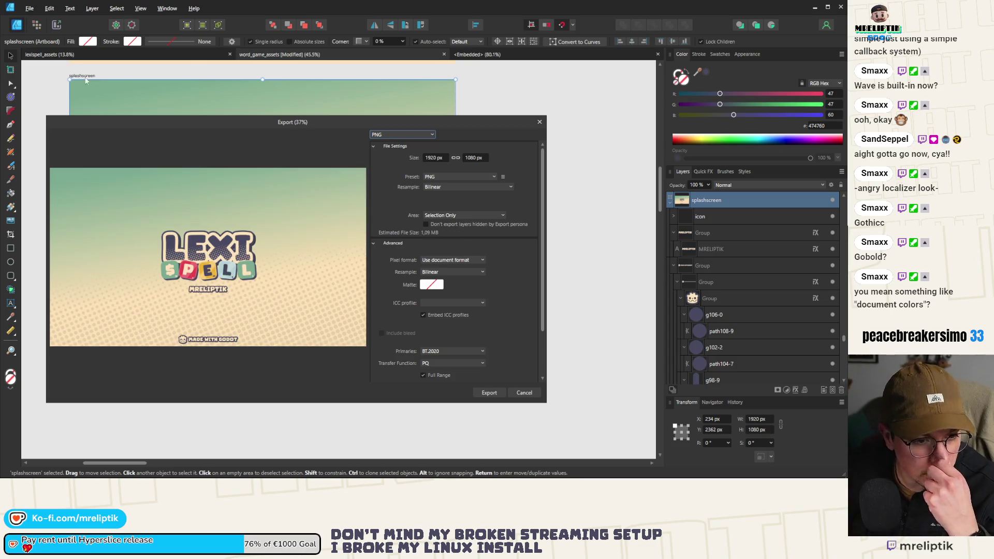
{"action": "left_click", "coordinate": [488, 393]}
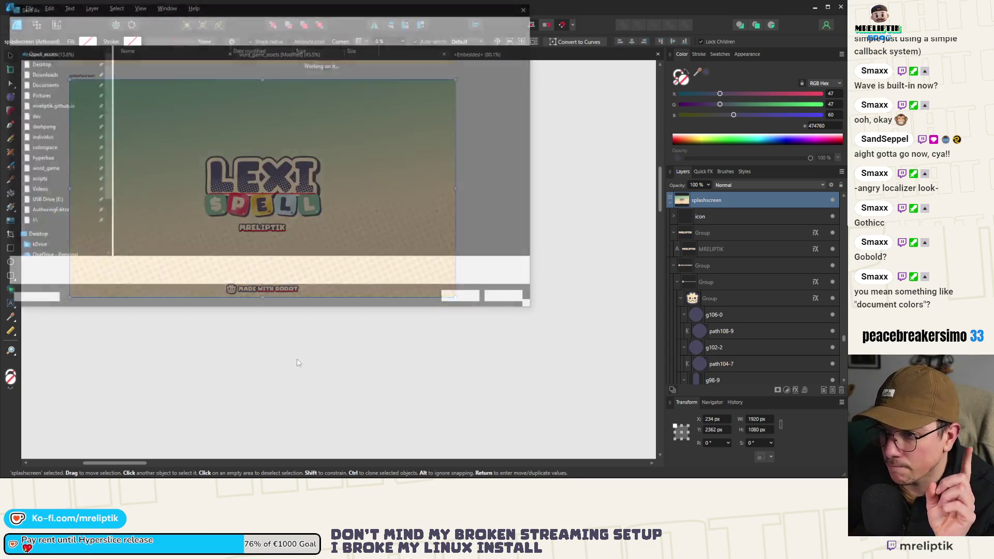
{"action": "double_click", "coordinate": [152, 182]}
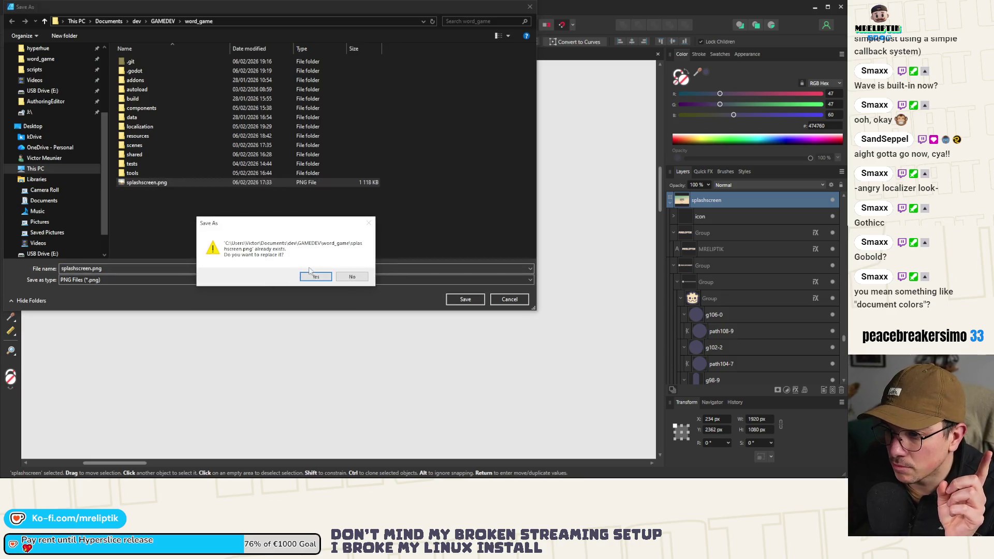
{"action": "left_click", "coordinate": [319, 280]}
{"action": "key", "text": "super"}
{"action": "left_click", "coordinate": [319, 275]}
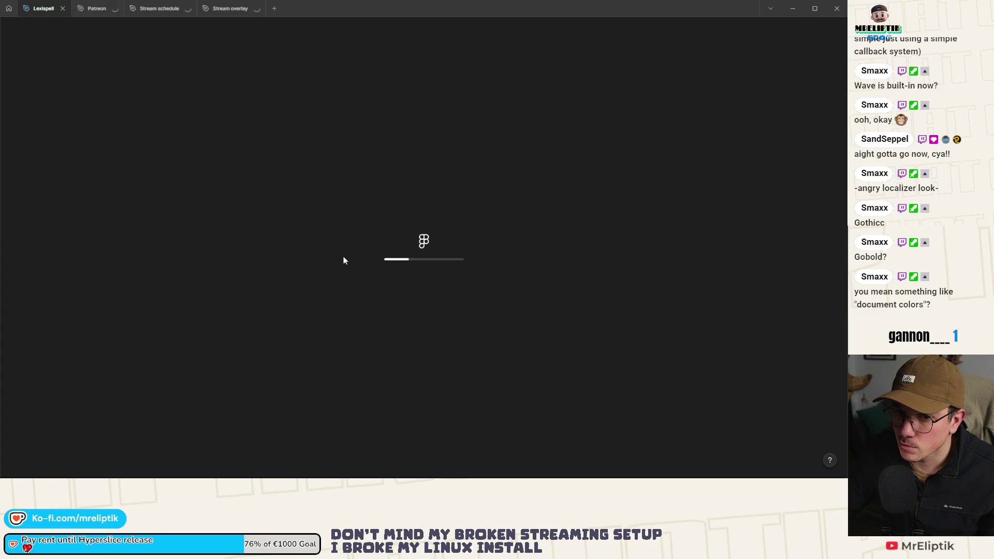
Draw a square on the Marketing page and fill it red (F93B3B).
{"action": "scroll", "coordinate": [199, 244], "scroll_direction": "down", "scroll_amount": 5}
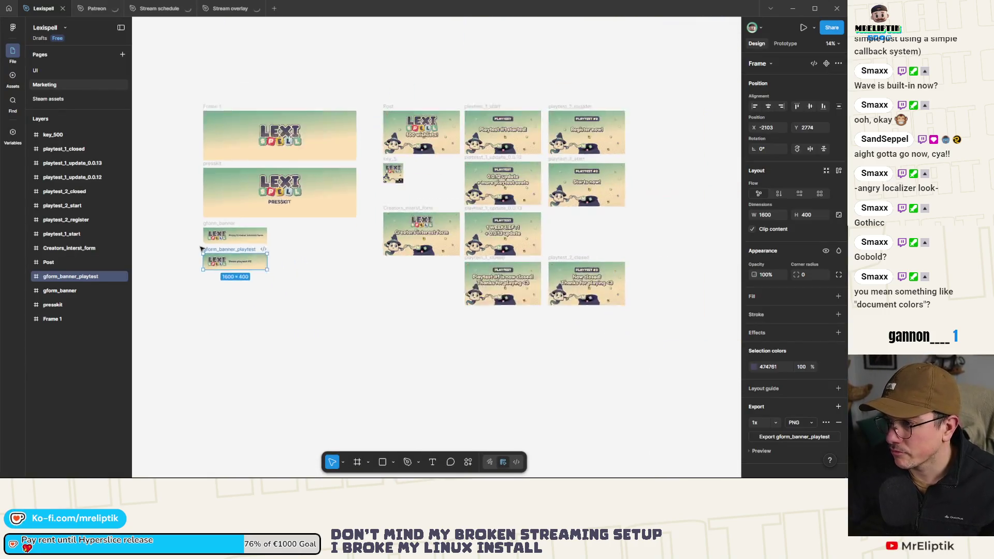
{"action": "scroll", "coordinate": [284, 287], "scroll_direction": "up", "scroll_amount": 3}
{"action": "left_click", "coordinate": [383, 462]}
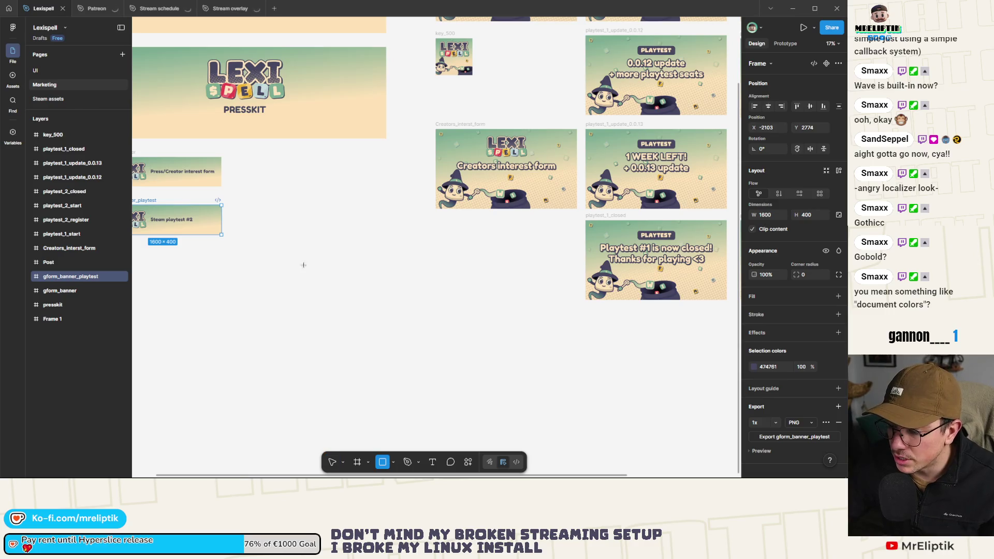
{"action": "scroll", "coordinate": [323, 270], "scroll_direction": "up", "scroll_amount": 2}
{"action": "left_click_drag", "start_coordinate": [287, 217], "coordinate": [319, 248]}
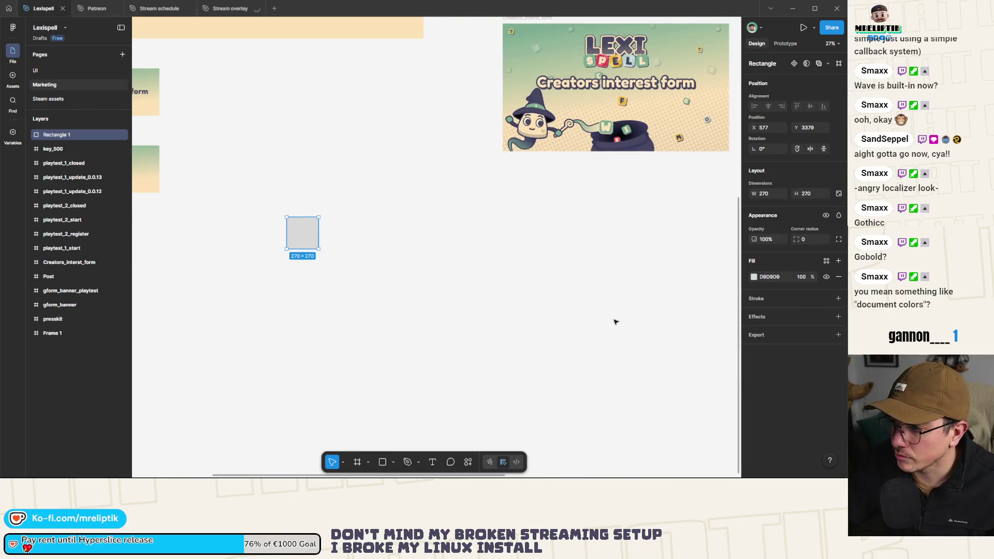
{"action": "left_click", "coordinate": [754, 276]}
{"action": "left_click", "coordinate": [713, 301]}
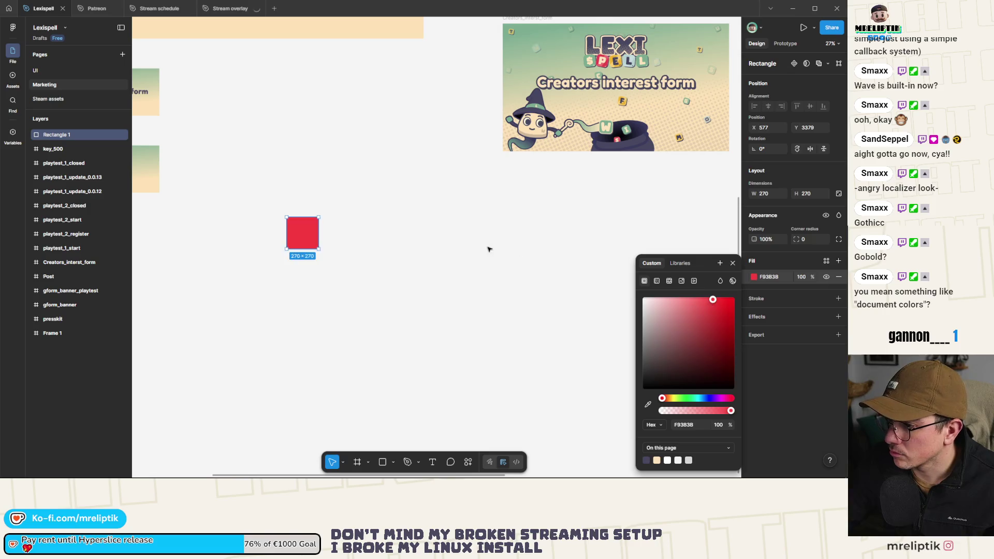
{"action": "left_click", "coordinate": [521, 259]}
{"action": "left_click", "coordinate": [305, 237]}
Place a copy to the right, recolour it purple (3E2E96), and select both squares.
{"action": "left_click_drag", "start_coordinate": [303, 238], "coordinate": [339, 238]}
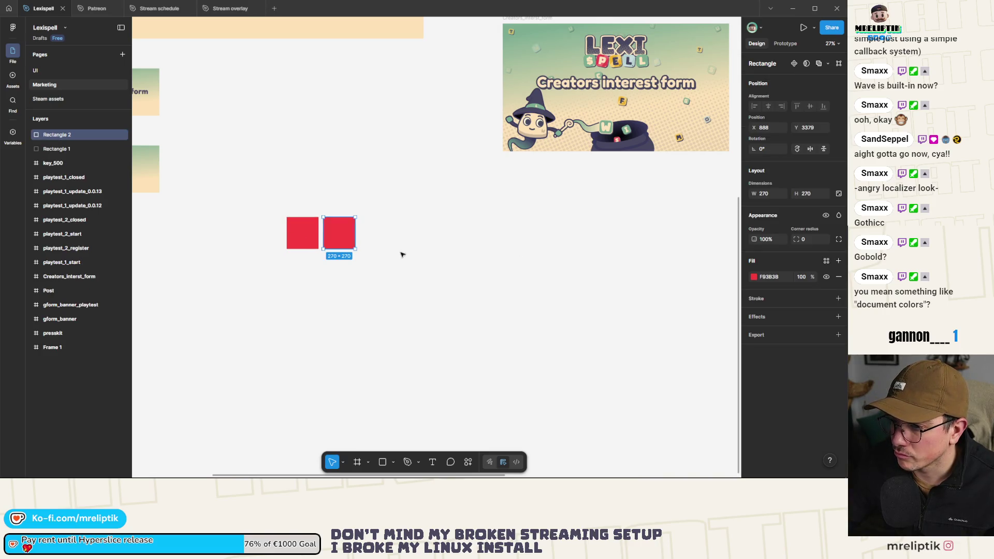
{"action": "left_click", "coordinate": [754, 277]}
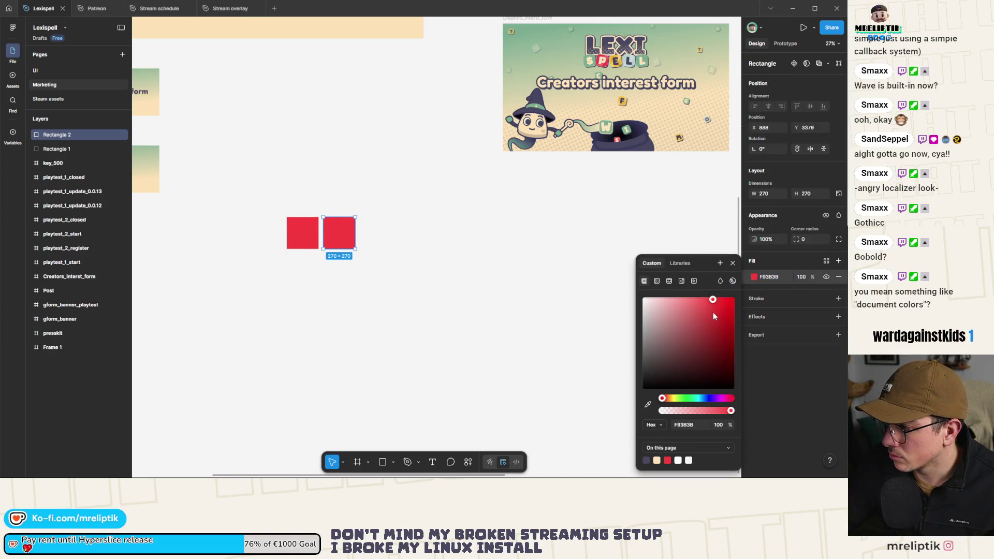
{"action": "left_click", "coordinate": [706, 332]}
{"action": "left_click", "coordinate": [714, 398]}
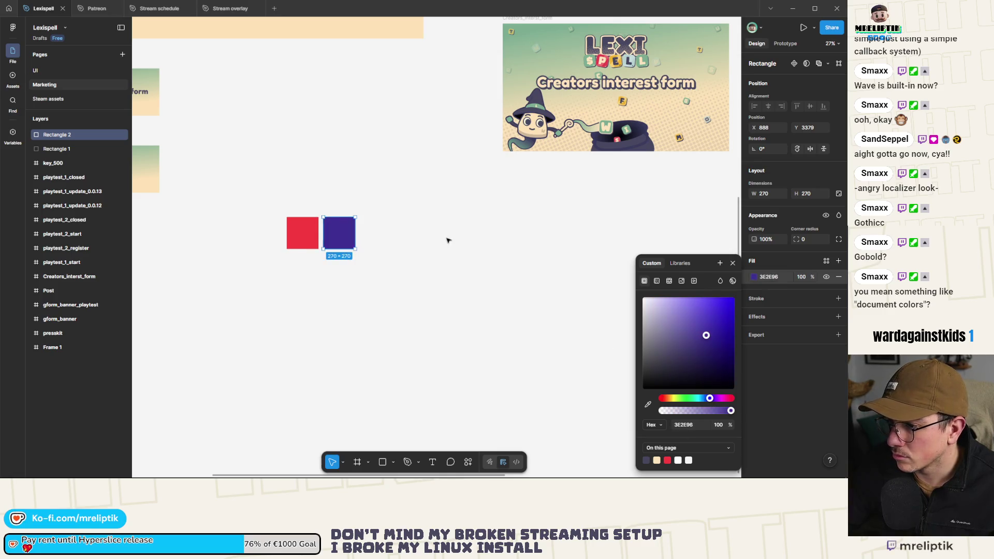
{"action": "left_click", "coordinate": [544, 290]}
{"action": "left_click_drag", "start_coordinate": [243, 320], "coordinate": [281, 296]}
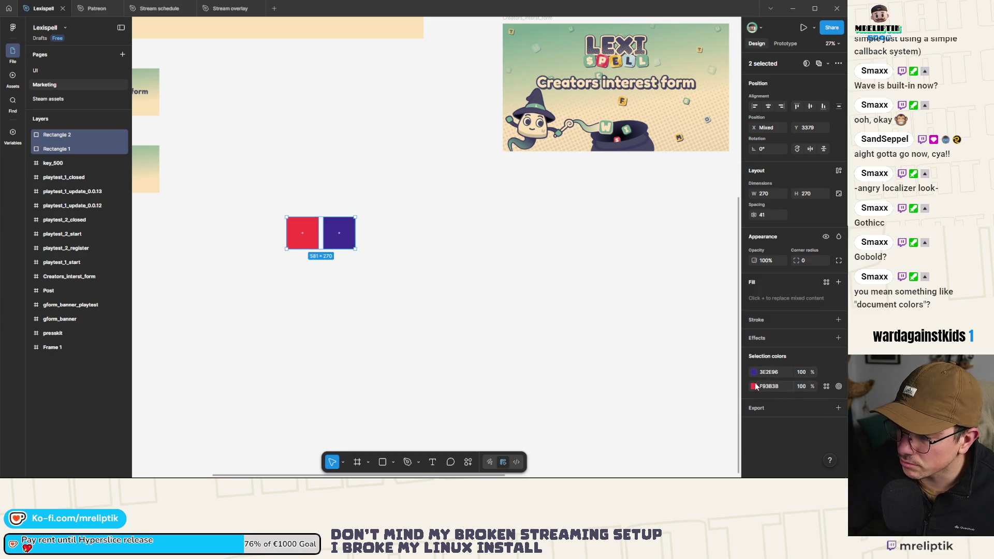
Duplicate the purple and red squares to build a grid of eight squares.
{"action": "left_click", "coordinate": [339, 233]}
{"action": "key", "text": "ctrl+d"}
{"action": "mouse_move", "coordinate": [339, 233]}
{"action": "left_mouse_down"}
{"action": "mouse_move", "coordinate": [339, 287]}
{"action": "mouse_move", "coordinate": [261, 295]}
{"action": "mouse_move", "coordinate": [262, 353]}
{"action": "mouse_move", "coordinate": [333, 360]}
{"action": "left_mouse_up"}
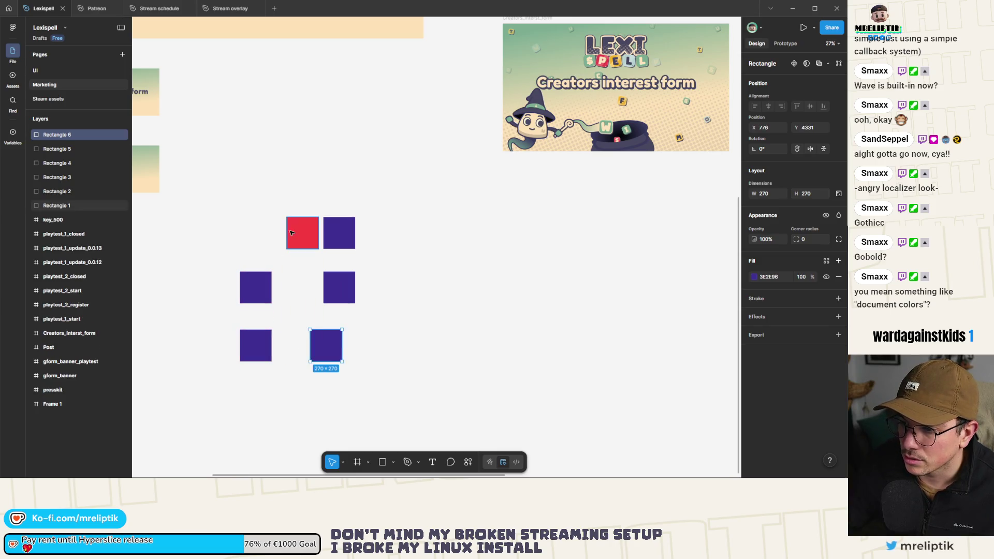
{"action": "left_click", "coordinate": [299, 248]}
{"action": "mouse_move", "coordinate": [300, 247]}
{"action": "left_mouse_down"}
{"action": "mouse_move", "coordinate": [404, 248]}
{"action": "mouse_move", "coordinate": [403, 311]}
{"action": "left_mouse_up"}
Recolour all purple squares orange (F4A41E), keeping the reds bright red (FB0000).
{"action": "left_click_drag", "start_coordinate": [455, 187], "coordinate": [230, 370]}
{"action": "left_click", "coordinate": [754, 372]}
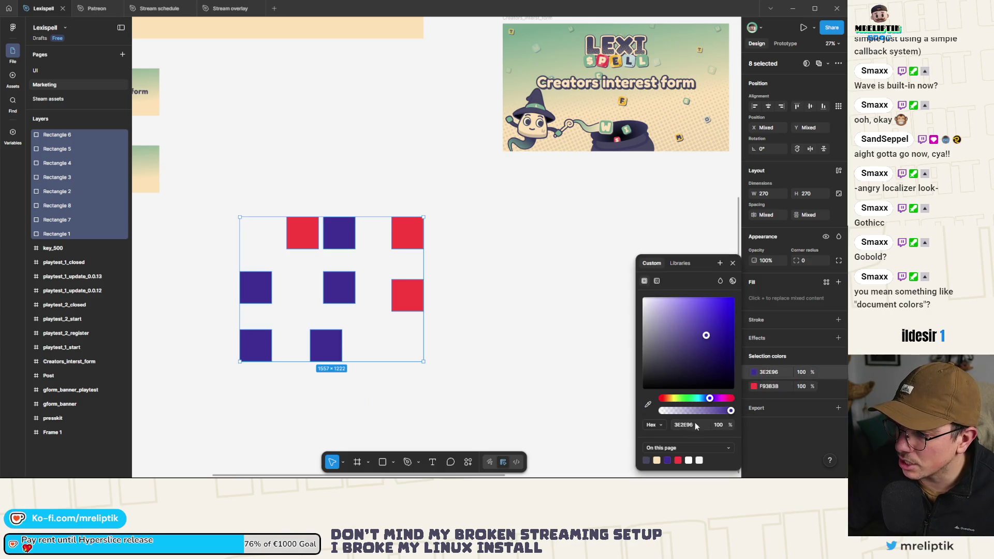
{"action": "left_click", "coordinate": [658, 459]}
{"action": "mouse_move", "coordinate": [683, 362]}
{"action": "left_mouse_down"}
{"action": "mouse_move", "coordinate": [661, 303]}
{"action": "mouse_move", "coordinate": [704, 306]}
{"action": "mouse_move", "coordinate": [682, 355]}
{"action": "mouse_move", "coordinate": [717, 306]}
{"action": "mouse_move", "coordinate": [713, 332]}
{"action": "mouse_move", "coordinate": [722, 301]}
{"action": "left_mouse_up"}
{"action": "left_click", "coordinate": [754, 386]}
{"action": "mouse_move", "coordinate": [728, 363]}
{"action": "left_mouse_down"}
{"action": "mouse_move", "coordinate": [673, 310]}
{"action": "mouse_move", "coordinate": [727, 348]}
{"action": "left_mouse_up"}
{"action": "key", "text": "ctrl+z"}
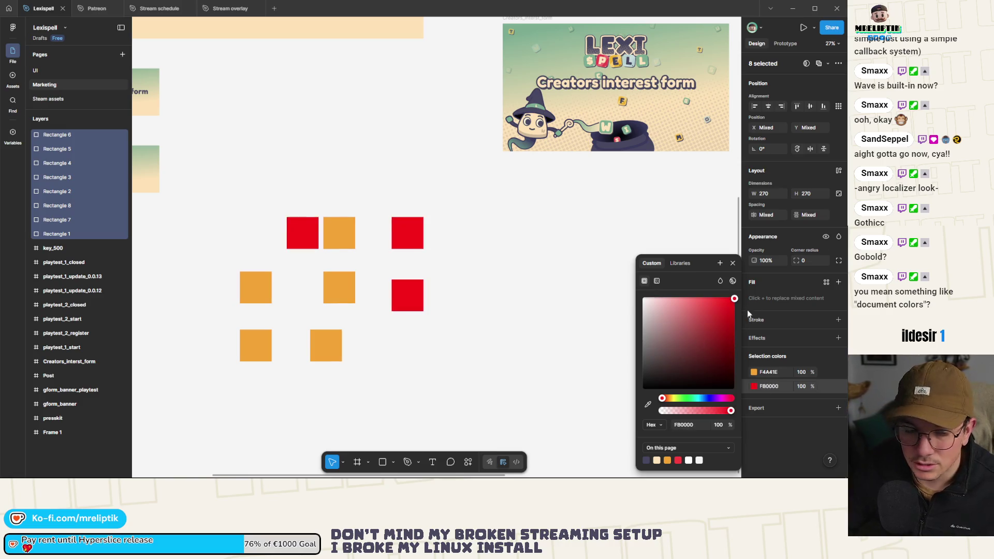
{"action": "left_click", "coordinate": [438, 299]}
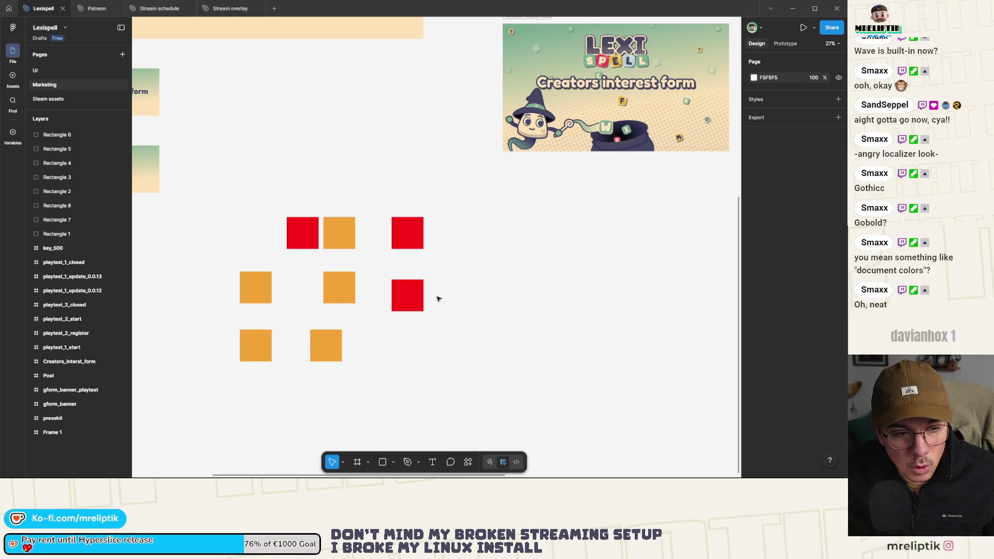
Inspect individual red squares, then close Figma.
{"action": "left_click", "coordinate": [302, 233]}
{"action": "left_click", "coordinate": [305, 181]}
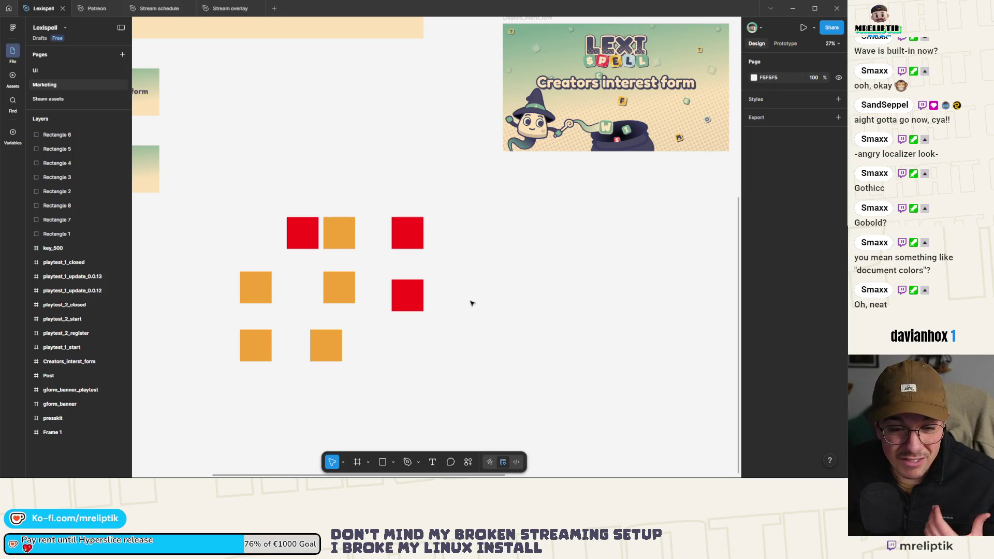
{"action": "left_click", "coordinate": [407, 233]}
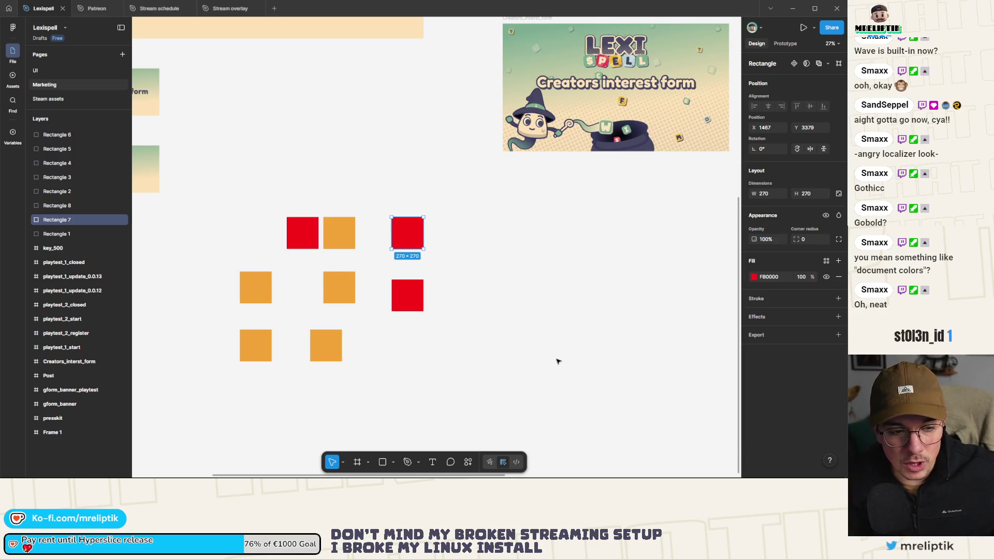
{"action": "left_click", "coordinate": [561, 343]}
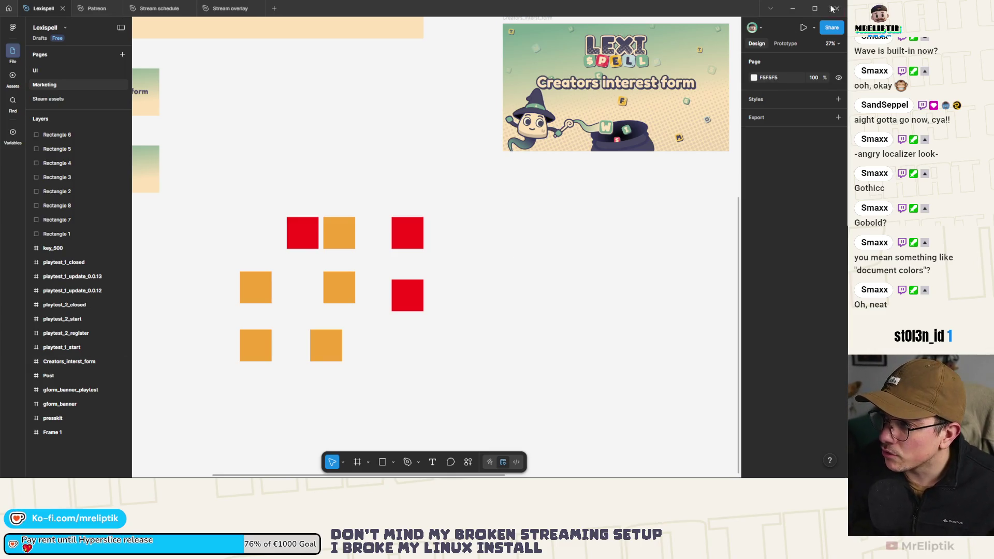
{"action": "left_click", "coordinate": [837, 8]}
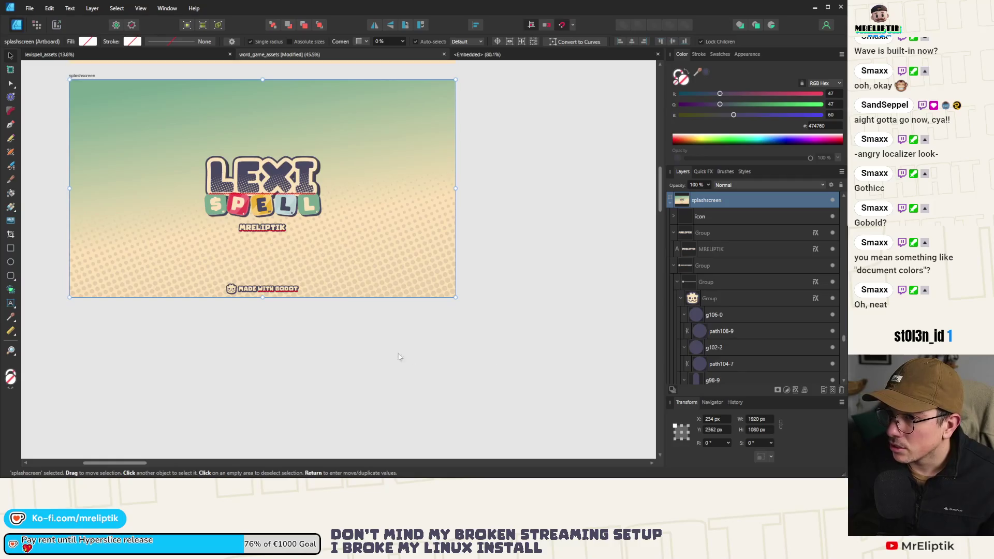
Save word_game_assets, minimize Affinity Designer, and return to the Lexispell_localization sheet in Chrome.
{"action": "left_click", "coordinate": [148, 346]}
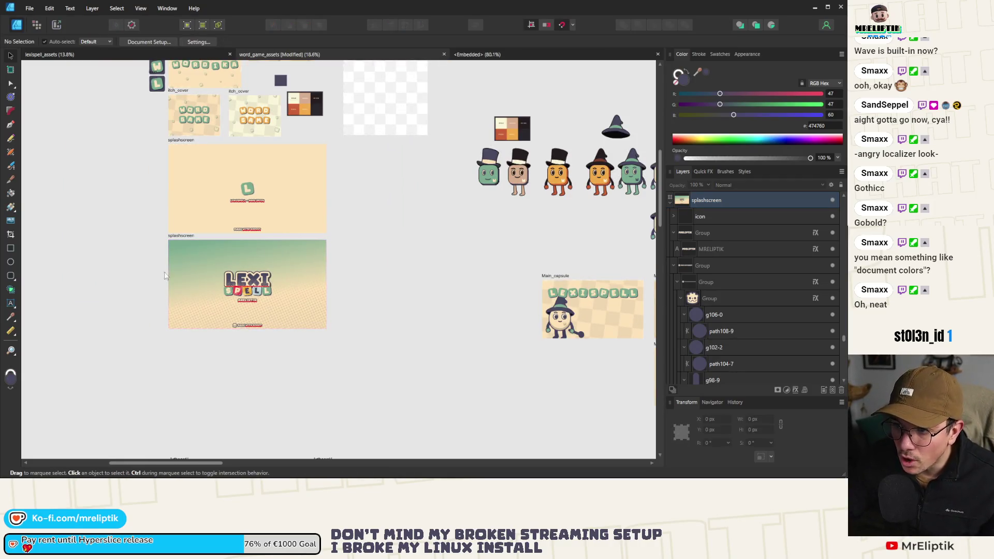
{"action": "scroll", "coordinate": [197, 332], "scroll_direction": "down", "scroll_amount": 2}
{"action": "scroll", "coordinate": [290, 347], "scroll_direction": "up", "scroll_amount": 2}
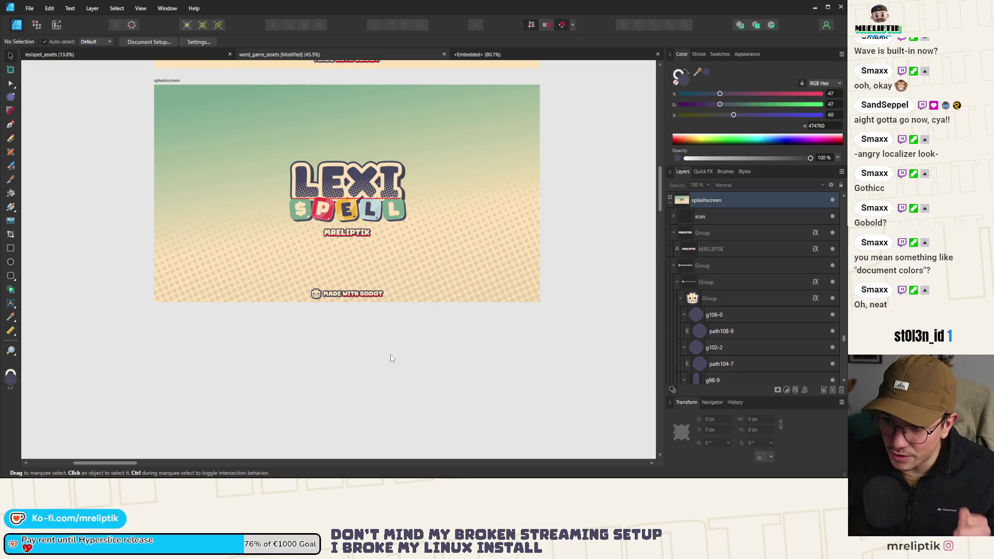
{"action": "scroll", "coordinate": [290, 435], "scroll_direction": "up", "scroll_amount": 1}
{"action": "key", "text": "ctrl+s"}
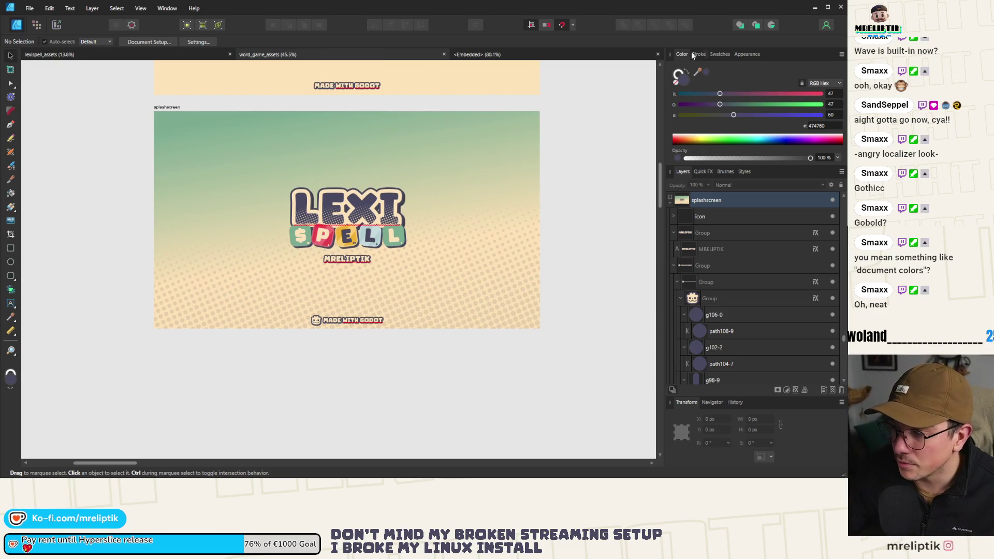
{"action": "left_click", "coordinate": [814, 7]}
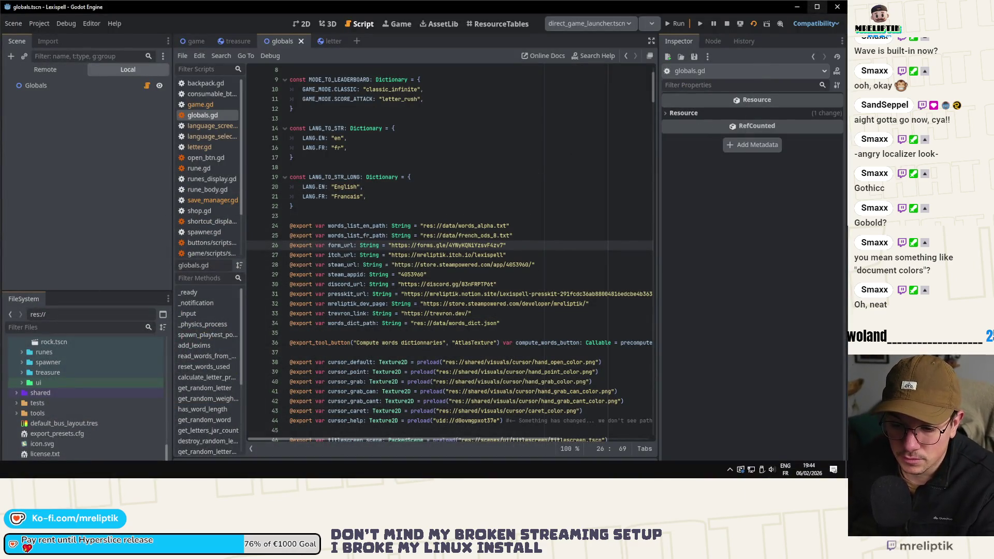
{"action": "key", "text": "alt+Tab"}
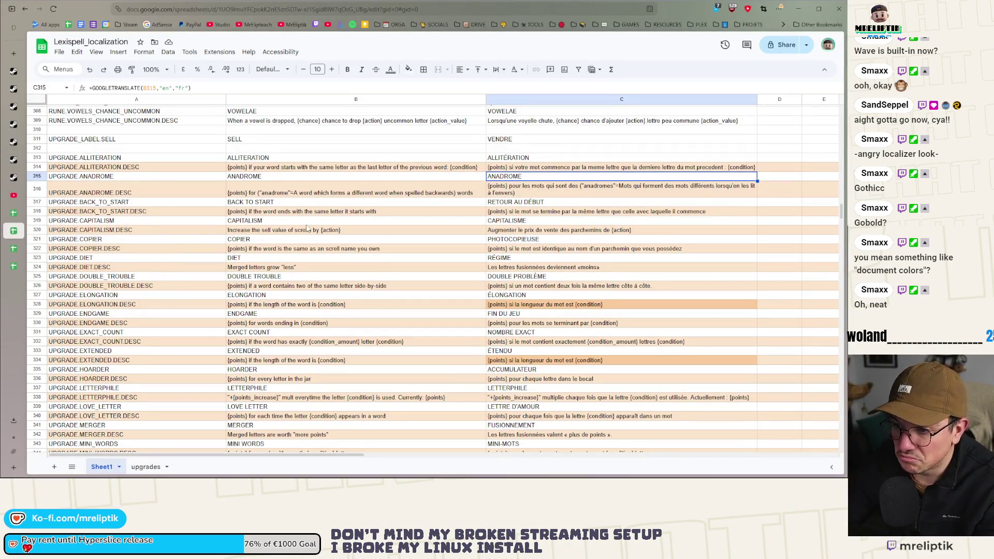
Change 'différents' to 'differents' in C316's French description.
{"action": "left_click", "coordinate": [542, 193]}
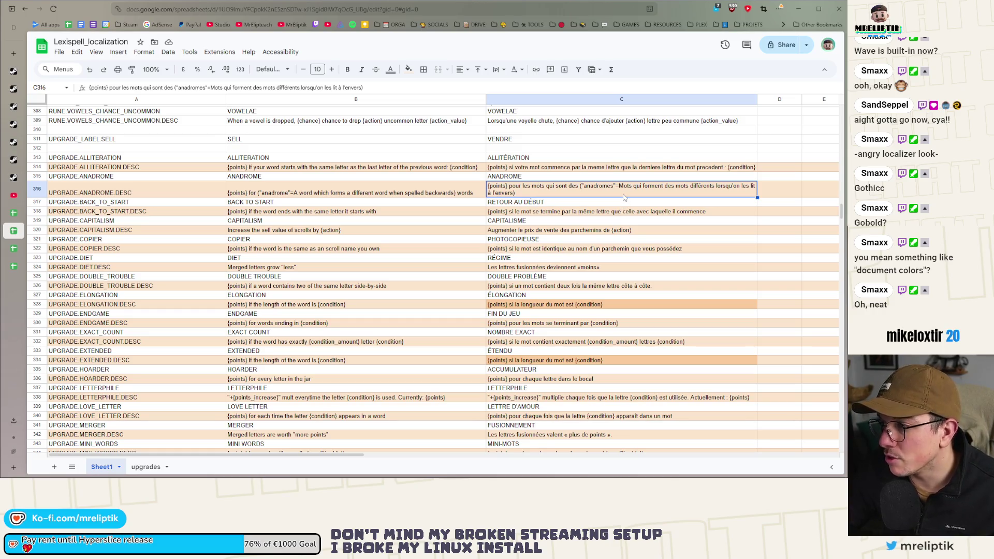
{"action": "double_click", "coordinate": [490, 194]}
{"action": "left_click", "coordinate": [752, 186]}
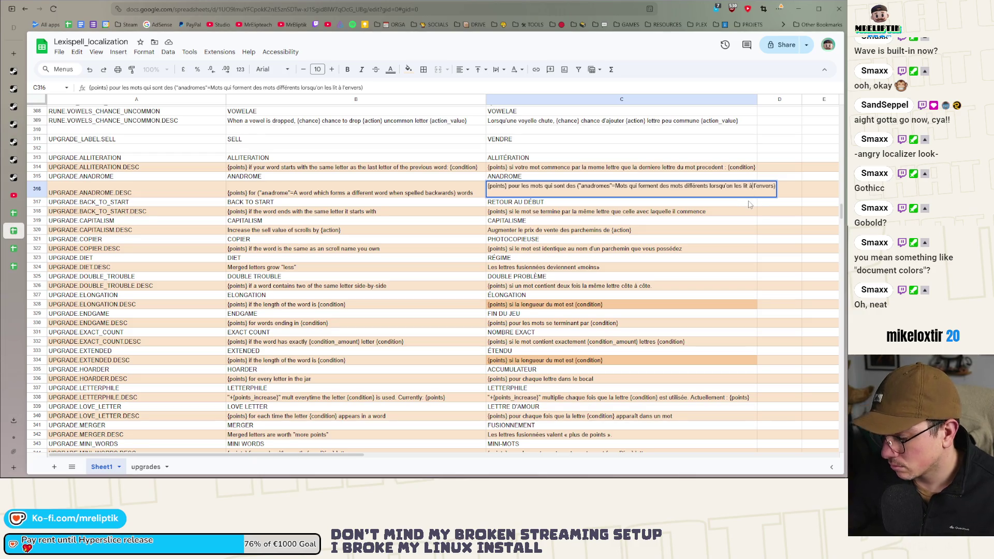
{"action": "left_click", "coordinate": [685, 186]}
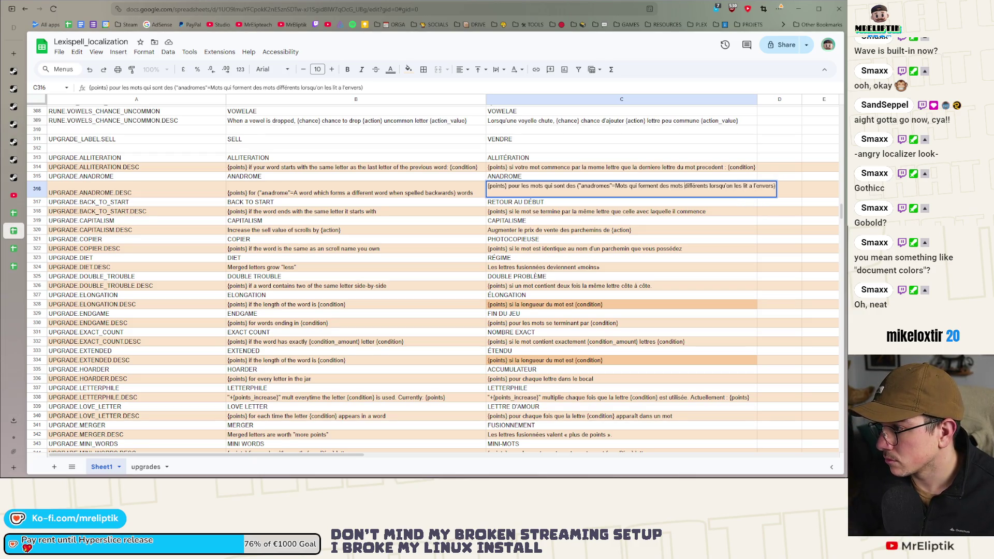
{"action": "key", "text": "BackSpace"}
{"action": "type", "text": "e"}
{"action": "key", "text": "Return"}
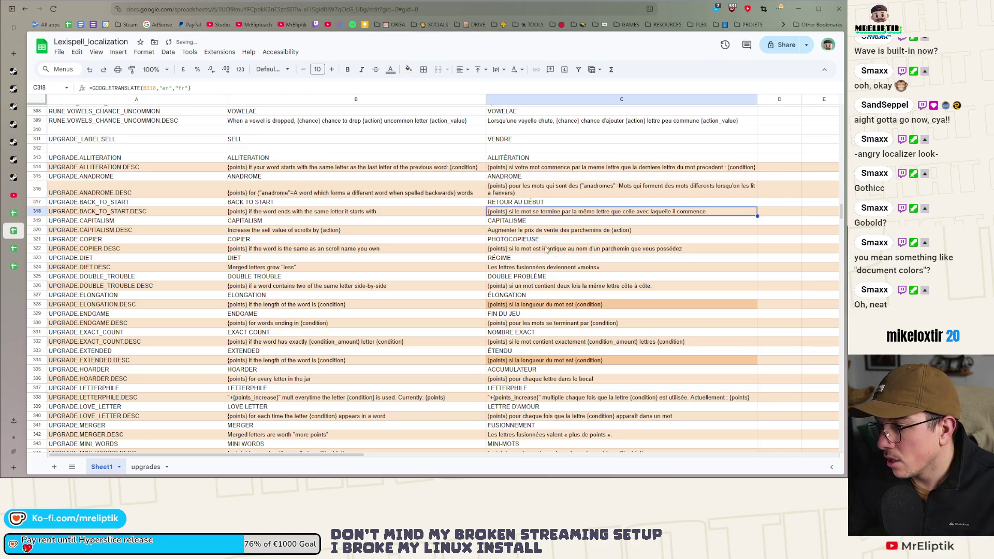
Paste C313 as a plain value and set C317 to 'RETOUR AU DEBUT'.
{"action": "double_click", "coordinate": [534, 204]}
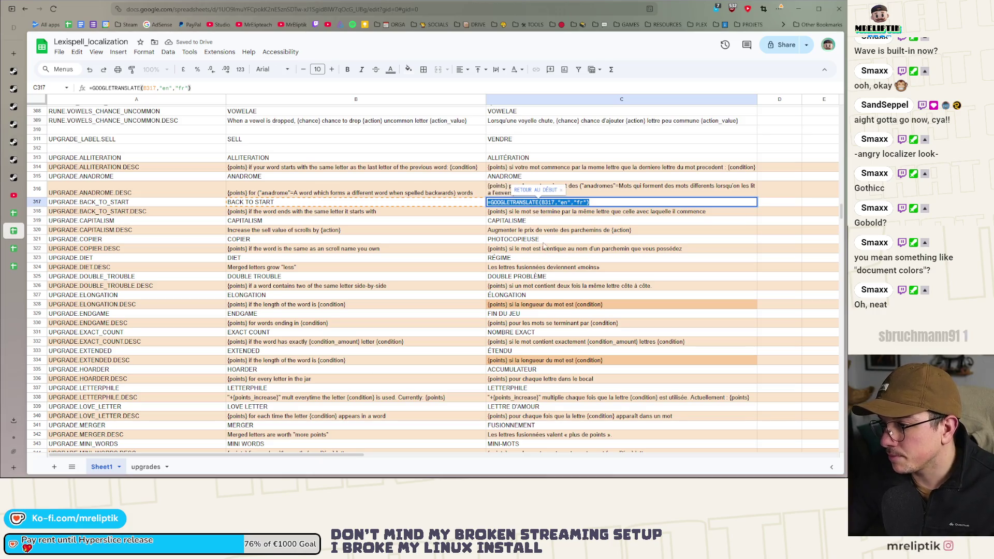
{"action": "key", "text": "Escape"}
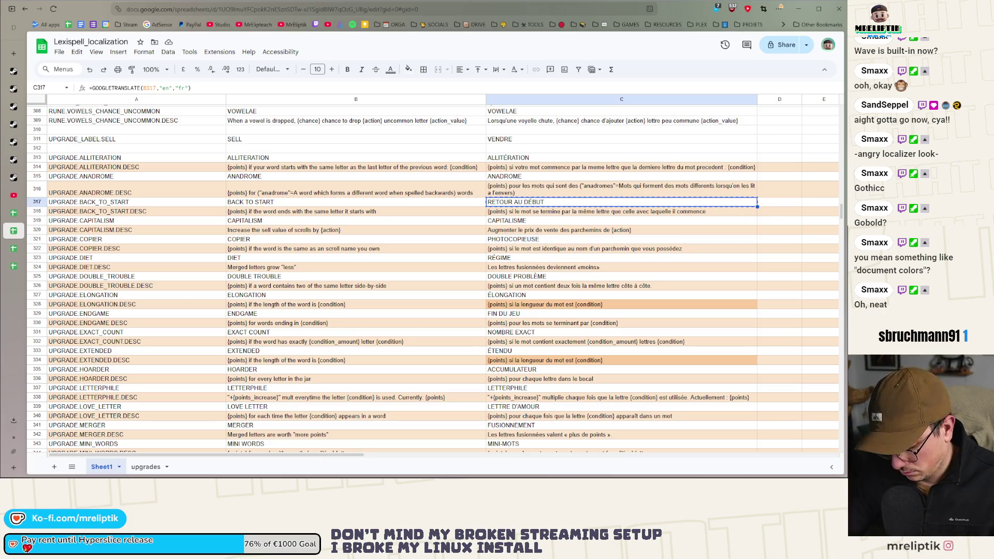
{"action": "left_click", "coordinate": [529, 159]}
{"action": "key", "text": "ctrl+v"}
{"action": "key", "text": "ctrl+shift+v"}
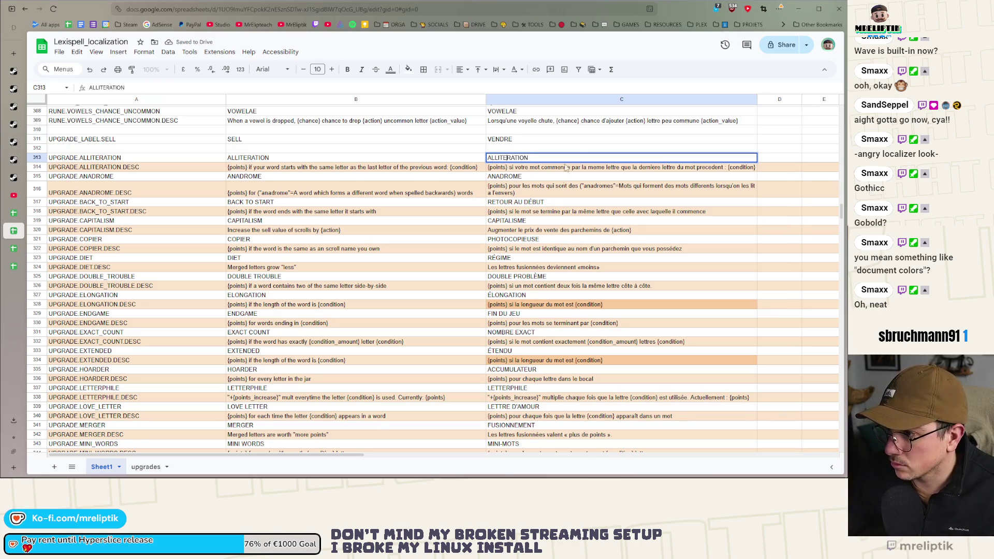
{"action": "left_click", "coordinate": [528, 203]}
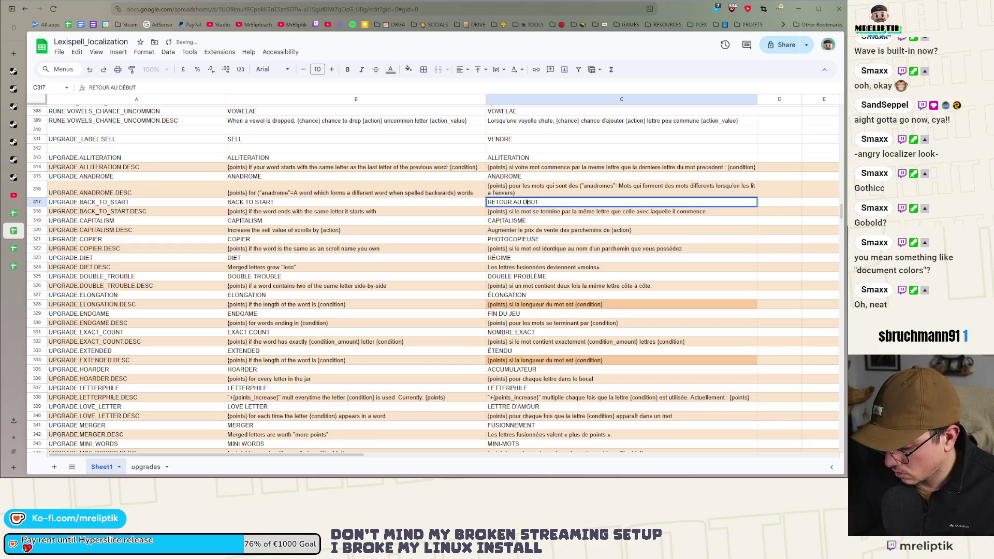
{"action": "key", "text": "Return"}
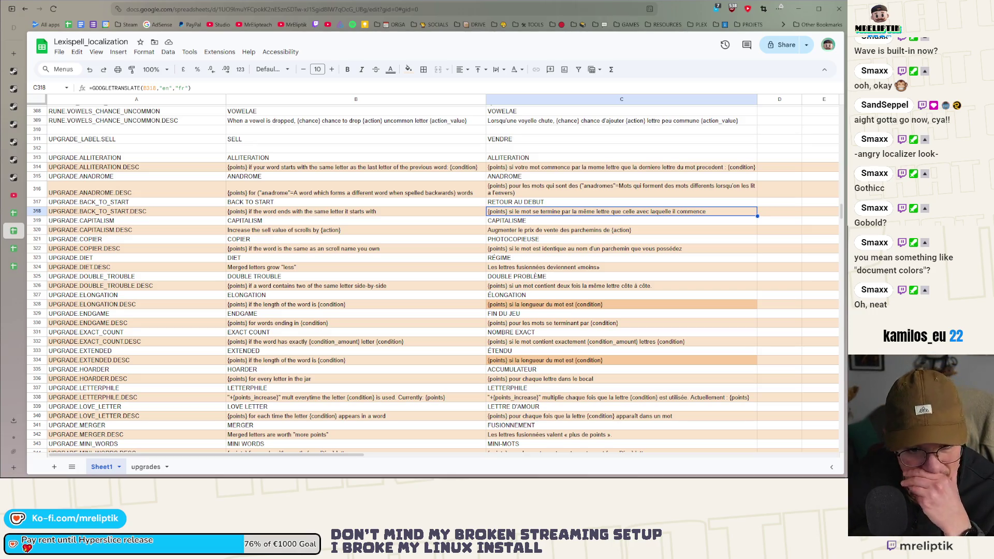
Replace the formulas in C318 and C322 with their plain-text values.
{"action": "key", "text": "Down"}
{"action": "key", "text": "Down"}
{"action": "key", "text": "Down"}
{"action": "key", "text": "Up"}
{"action": "left_click", "coordinate": [533, 214]}
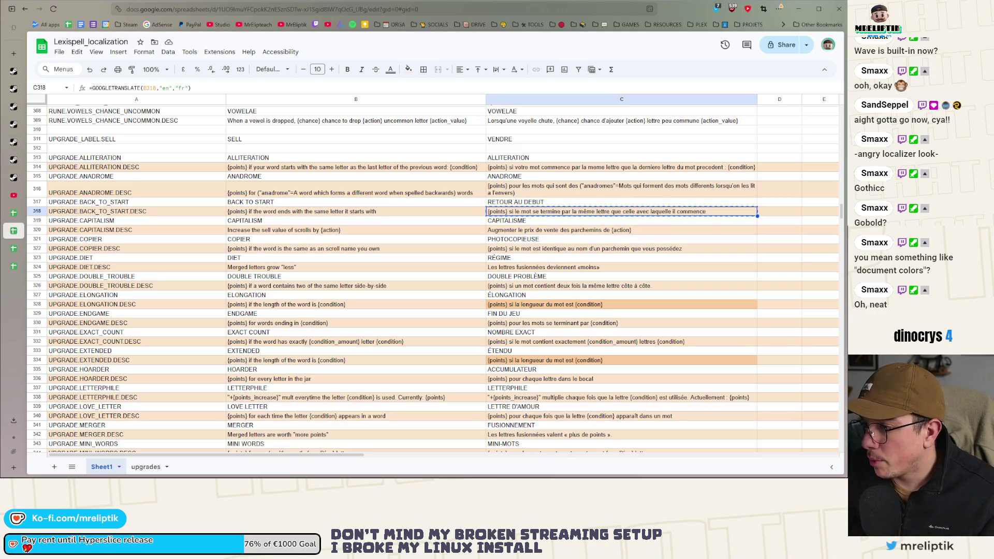
{"action": "key", "text": "ctrl+shift+v"}
{"action": "key", "text": "Down"}
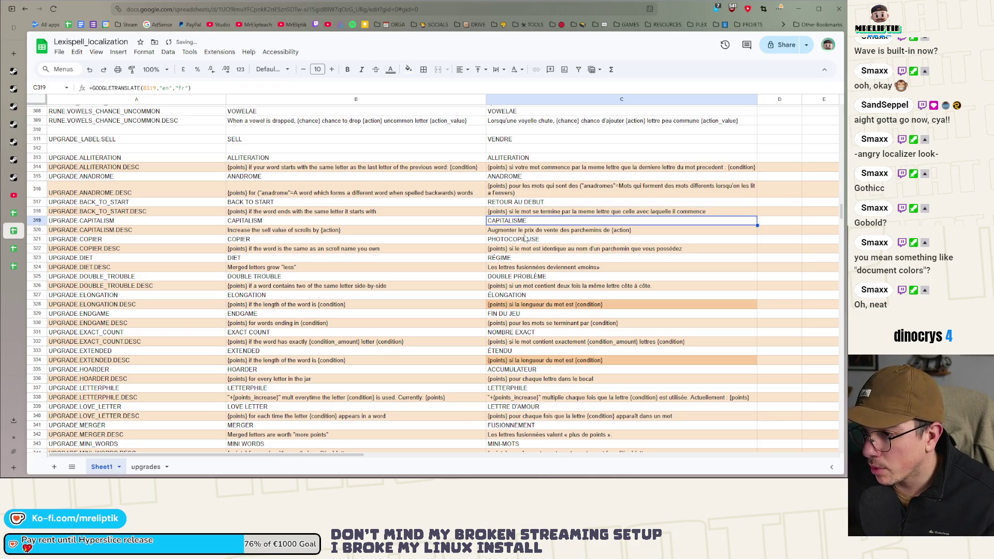
{"action": "left_click", "coordinate": [532, 232]}
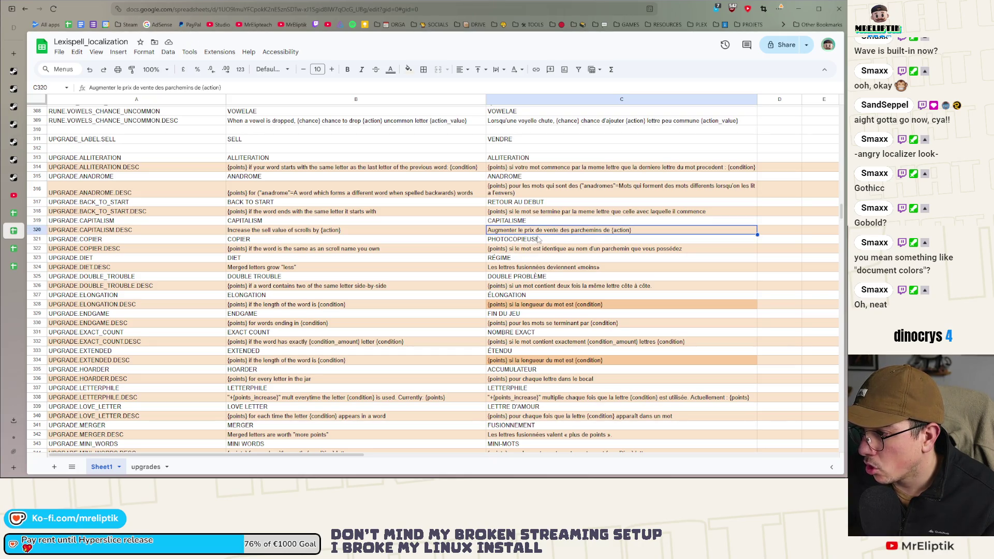
{"action": "key", "text": "Down"}
{"action": "key", "text": "Down"}
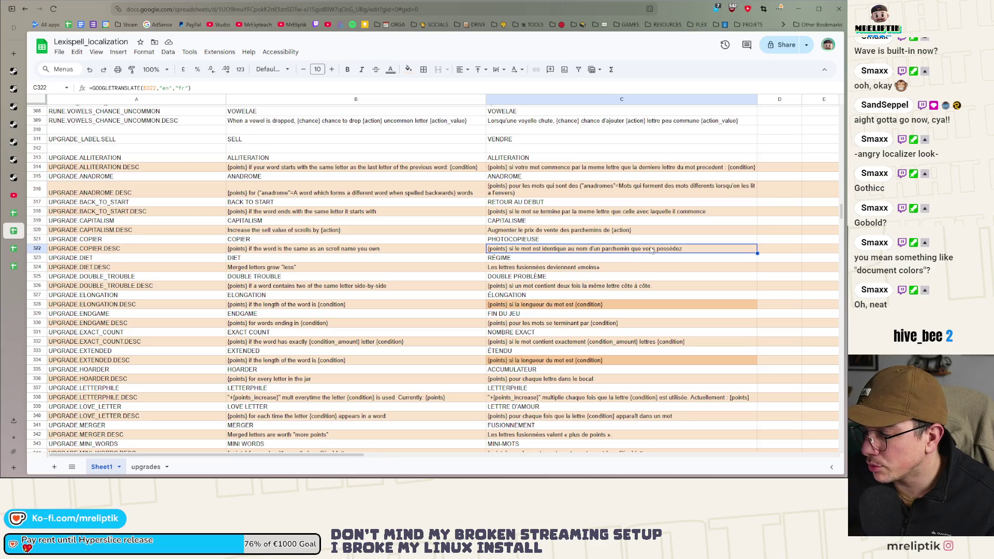
{"action": "key", "text": "ctrl+c"}
{"action": "key", "text": "ctrl+shift+v"}
Change 'possédez' to 'possedez' in C322 and convert C323 and C324 to plain values.
{"action": "double_click", "coordinate": [671, 250]}
{"action": "key", "text": "BackSpace"}
{"action": "type", "text": "e"}
{"action": "key", "text": "Return"}
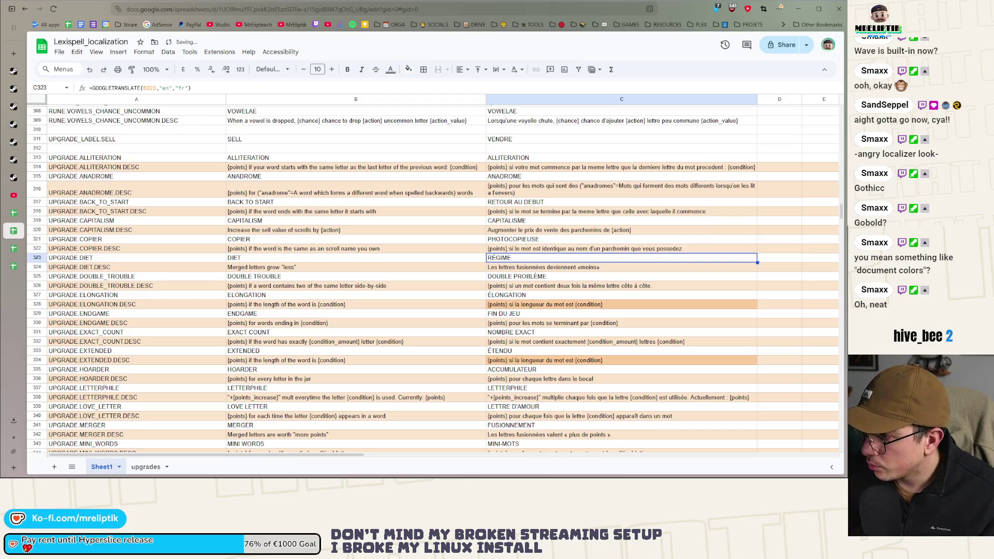
{"action": "key", "text": "ctrl+shift+v"}
{"action": "key", "text": "Down"}
{"action": "key", "text": "ctrl+c"}
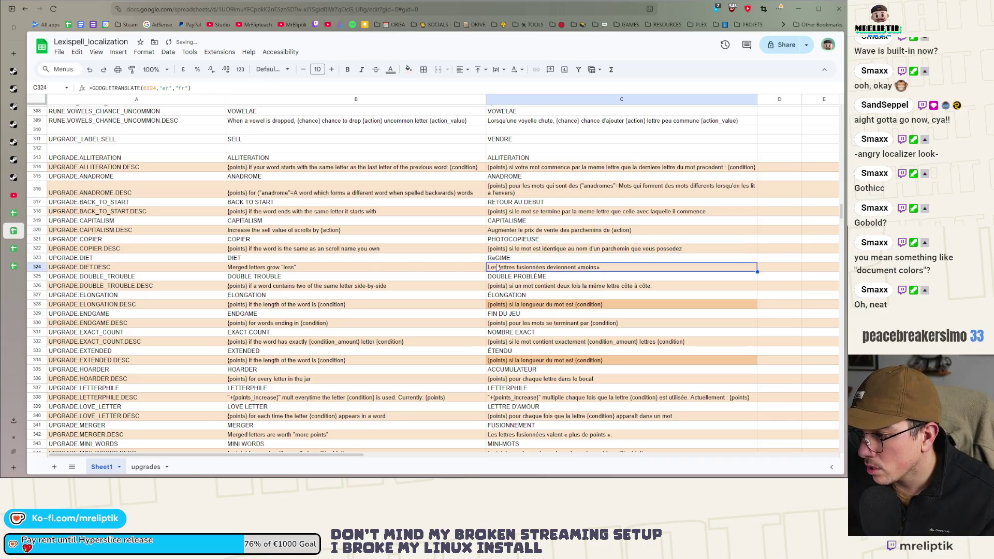
{"action": "key", "text": "ctrl+shift+v"}
Remove the accent from 'RÉGIME' in C323 so it reads 'REGIME'.
{"action": "key", "text": "Down"}
{"action": "key", "text": "Down"}
{"action": "key", "text": "Up"}
{"action": "key", "text": "Up"}
{"action": "key", "text": "Up"}
{"action": "key", "text": "Return"}
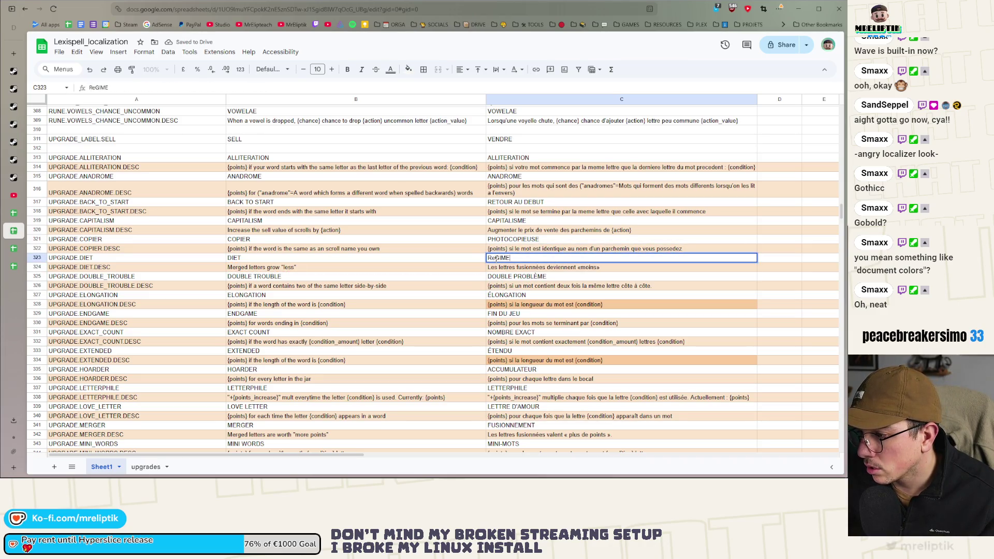
{"action": "left_click", "coordinate": [493, 258]}
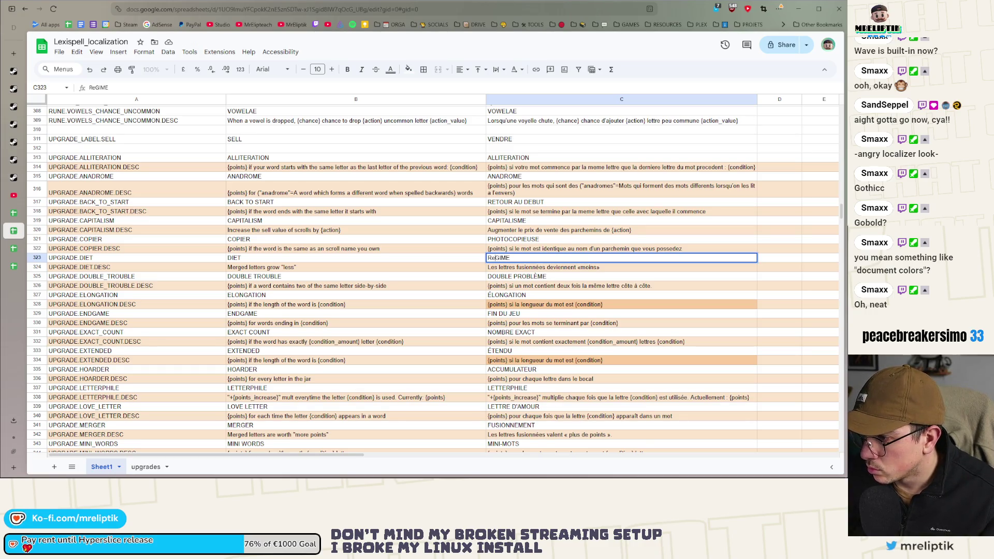
{"action": "type", "text": "É"}
{"action": "key", "text": "Return"}
Convert C324 through C386 to plain values, then search the sheet for 'eé'.
{"action": "scroll", "coordinate": [501, 258], "scroll_direction": "down", "scroll_amount": 3}
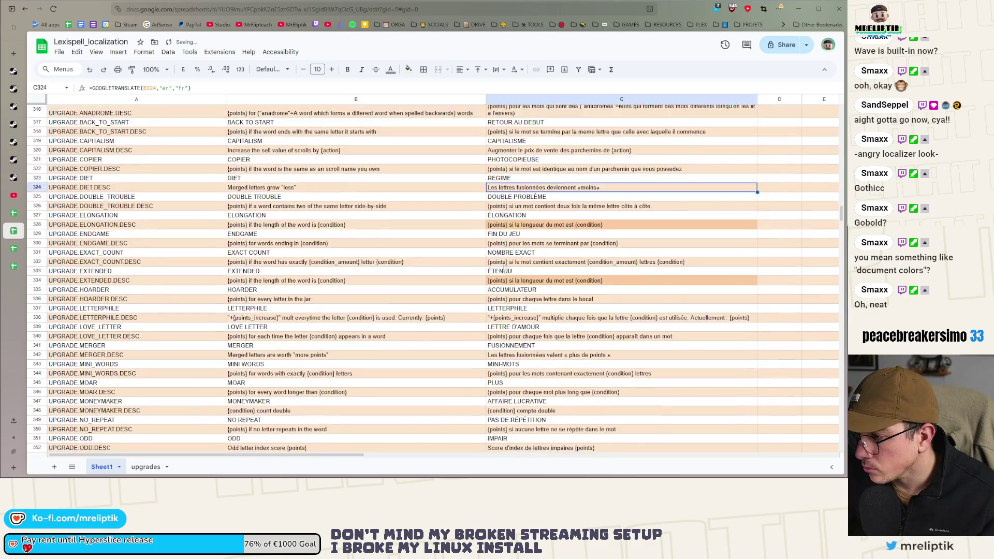
{"action": "scroll", "coordinate": [506, 191], "scroll_direction": "down", "scroll_amount": 15}
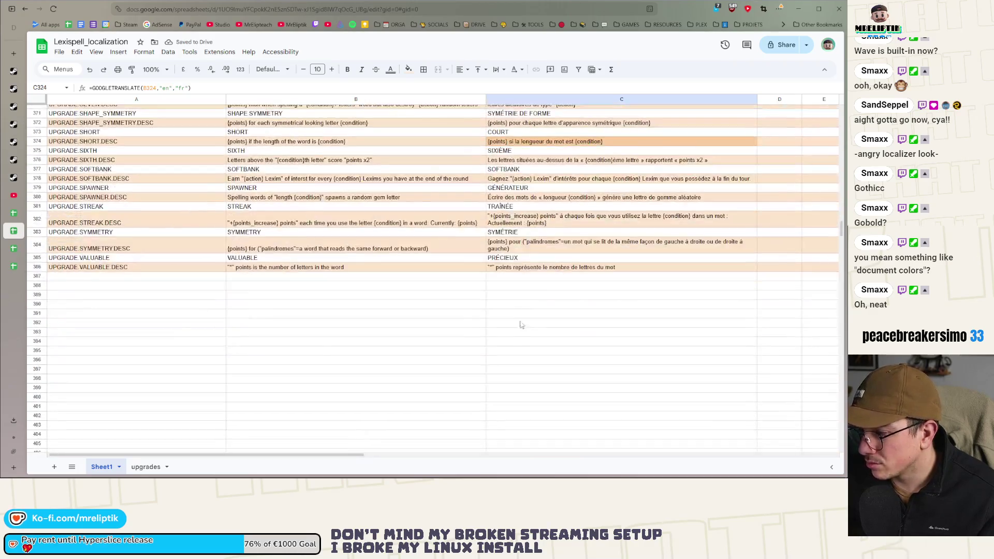
{"action": "left_click", "coordinate": [517, 267], "text": "shift"}
{"action": "scroll", "coordinate": [517, 267], "scroll_direction": "up", "scroll_amount": 17}
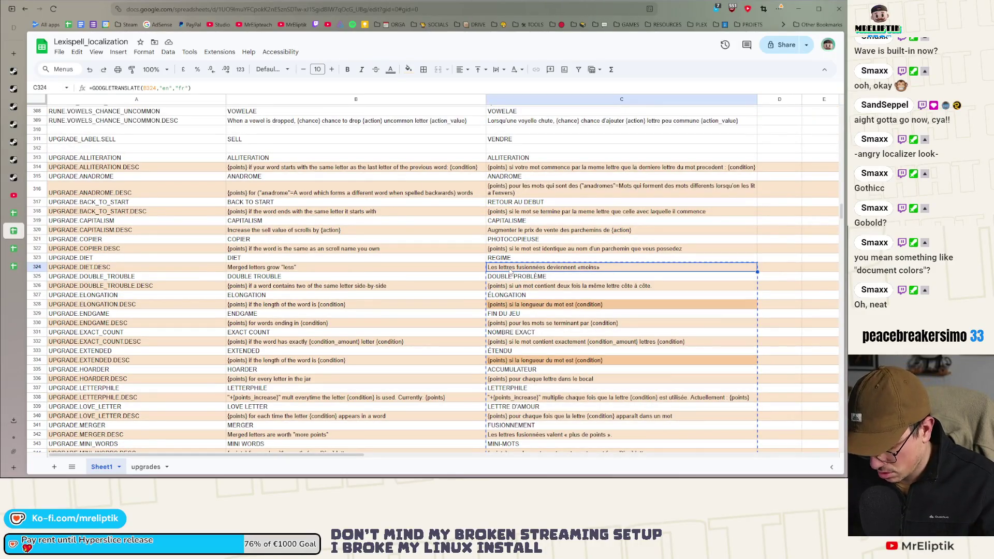
{"action": "key", "text": "ctrl+shift+v"}
{"action": "left_click", "coordinate": [516, 266]}
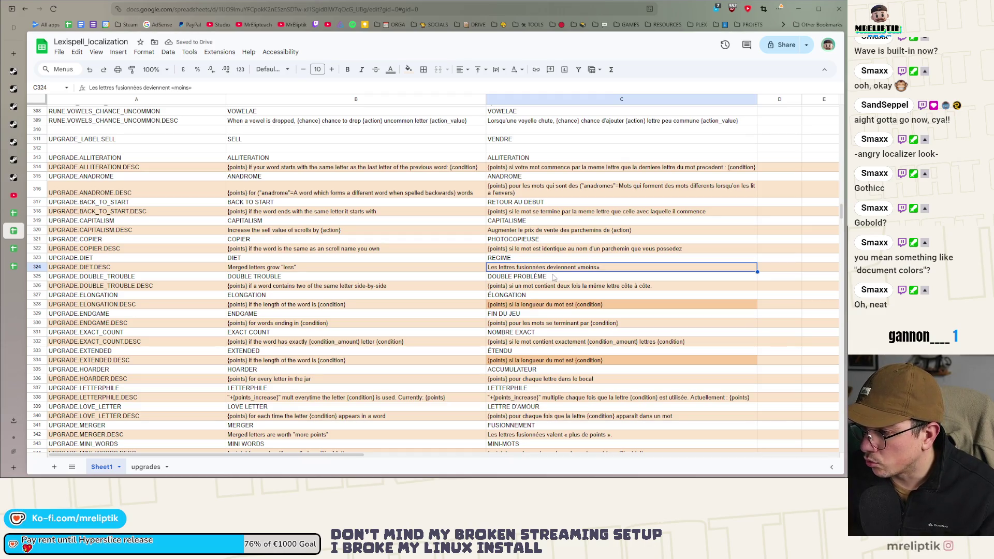
{"action": "key", "text": "ctrl+f"}
{"action": "type", "text": "e"}
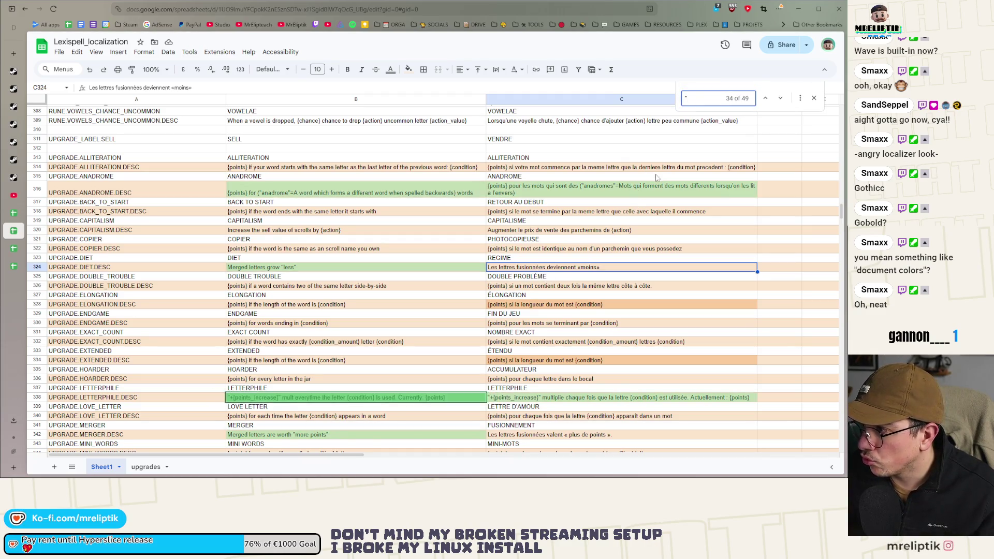
{"action": "type", "text": "é"}
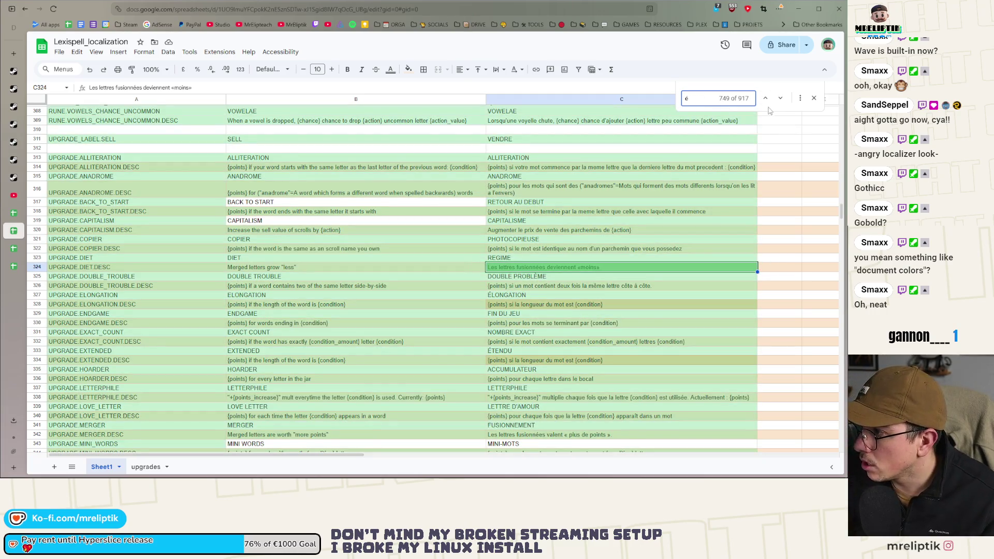
Replace every lowercase é with e across all sheets, with Match case on.
{"action": "left_click", "coordinate": [800, 98]}
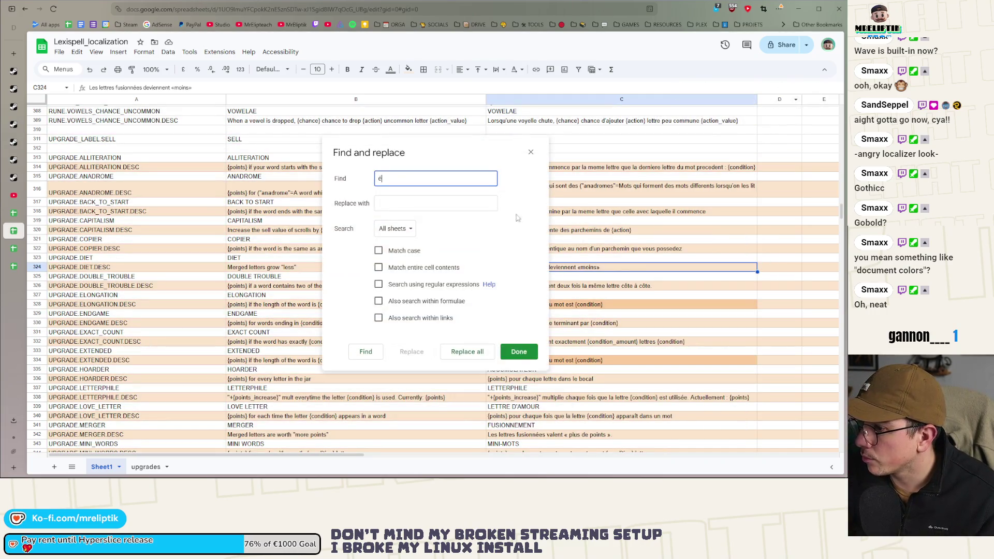
{"action": "left_click_drag", "start_coordinate": [394, 153], "coordinate": [245, 150]}
{"action": "left_click", "coordinate": [256, 249]}
{"action": "left_click", "coordinate": [259, 201]}
{"action": "type", "text": "e"}
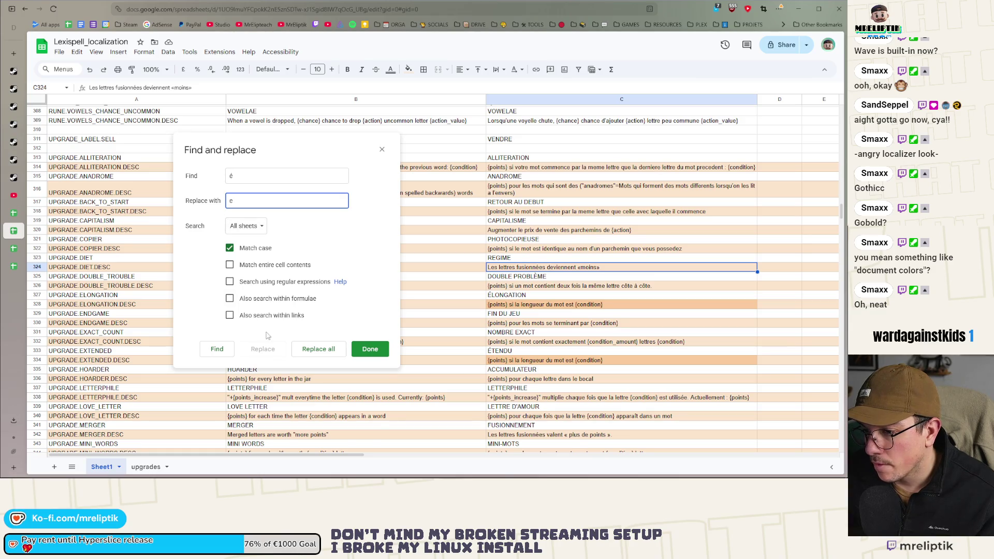
{"action": "left_click", "coordinate": [212, 353]}
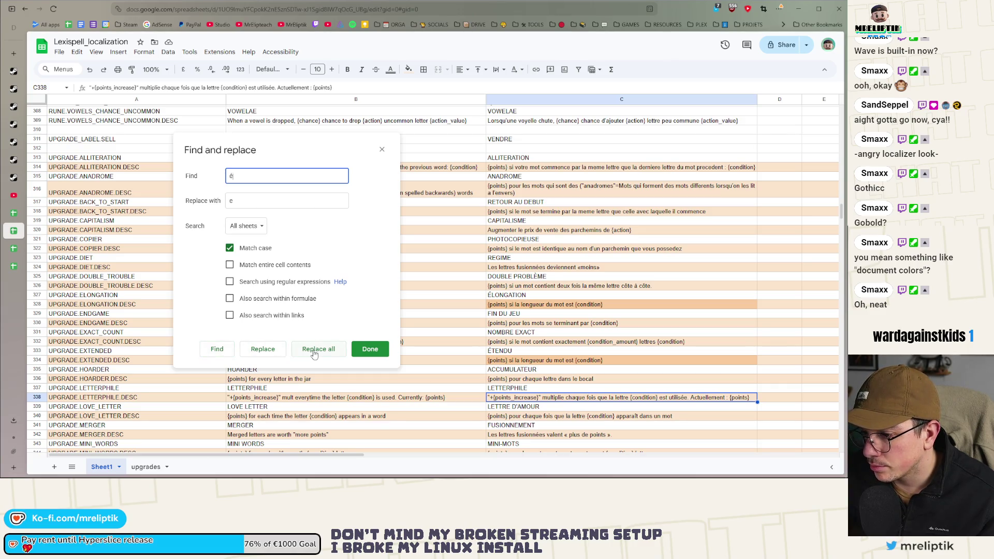
{"action": "left_click", "coordinate": [253, 352]}
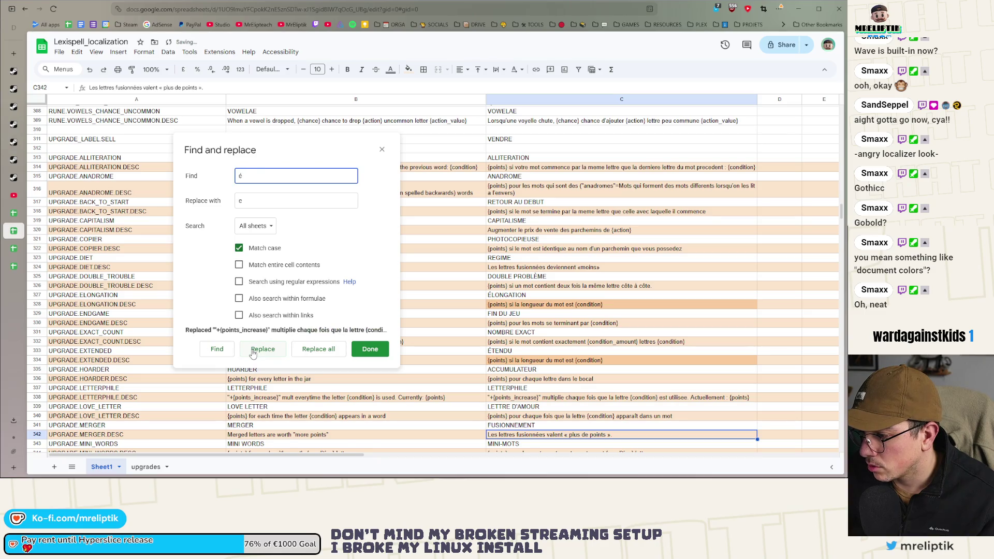
{"action": "left_click", "coordinate": [252, 351]}
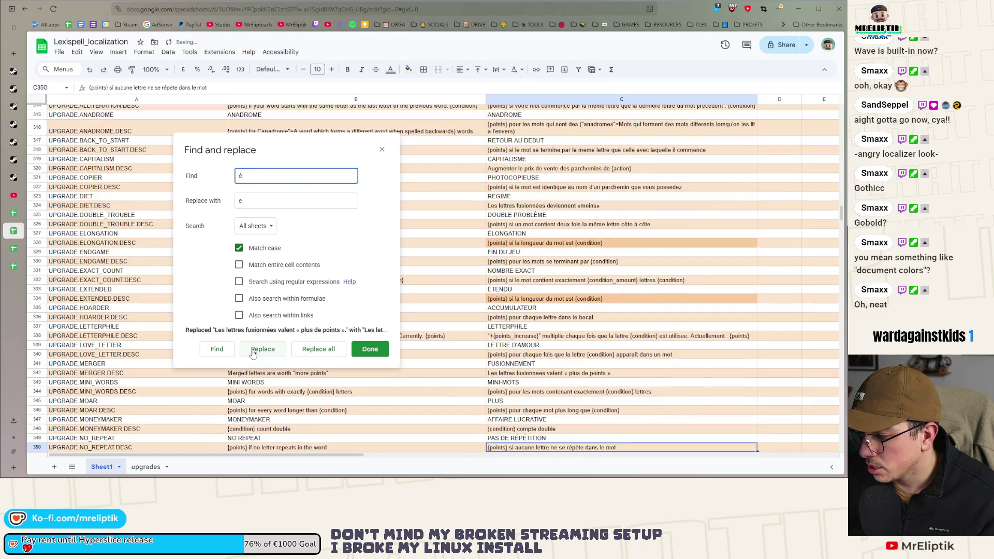
{"action": "left_click", "coordinate": [313, 352]}
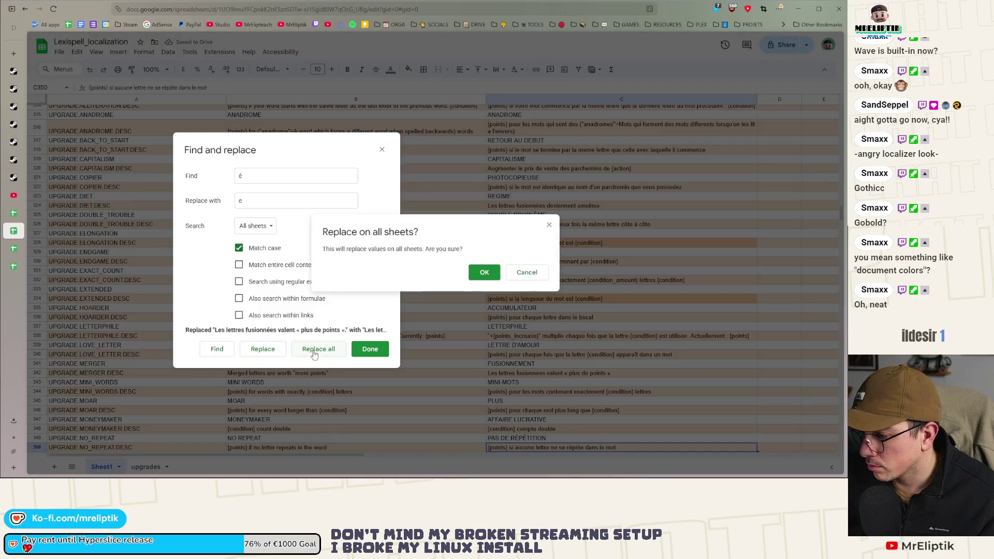
{"action": "left_click", "coordinate": [484, 272]}
{"action": "left_click", "coordinate": [269, 179]}
Copy the capital É from C333 and replace every É with E.
{"action": "key", "text": "BackSpace"}
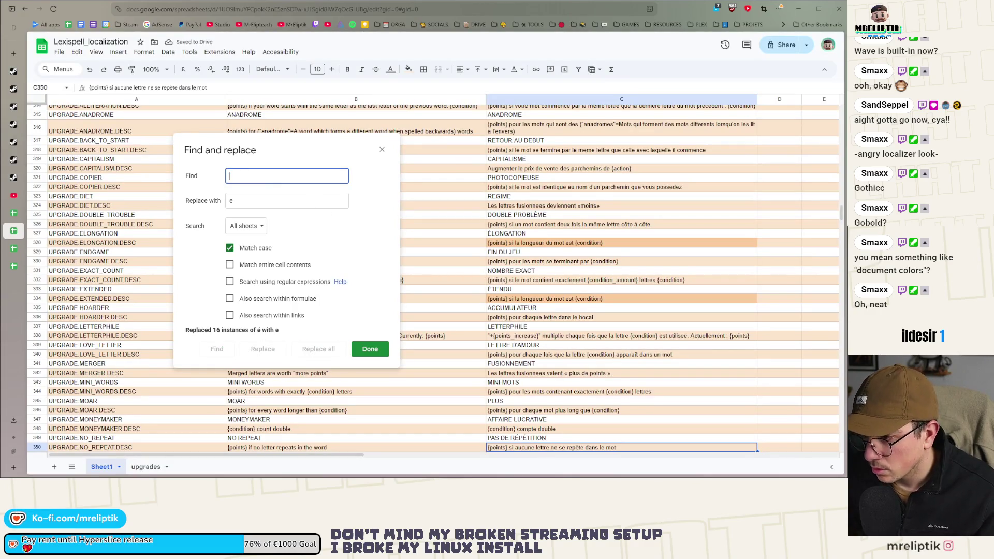
{"action": "left_click", "coordinate": [499, 288]}
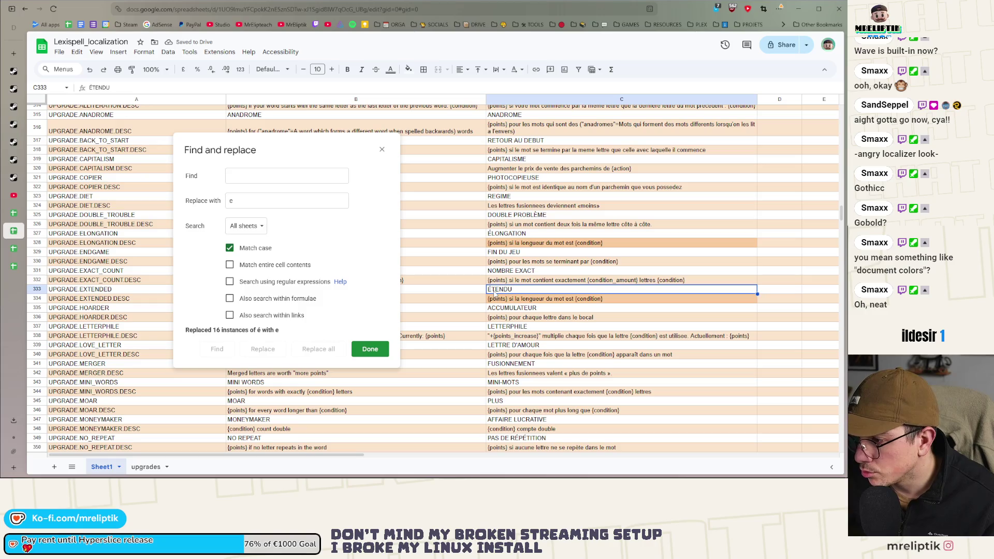
{"action": "double_click", "coordinate": [490, 289]}
{"action": "key", "text": "ctrl+c"}
{"action": "left_click", "coordinate": [284, 175]}
{"action": "key", "text": "ctrl+v"}
{"action": "left_click", "coordinate": [254, 201]}
{"action": "key", "text": "BackSpace"}
{"action": "type", "text": "E"}
{"action": "left_click", "coordinate": [217, 349]}
{"action": "left_click", "coordinate": [322, 350]}
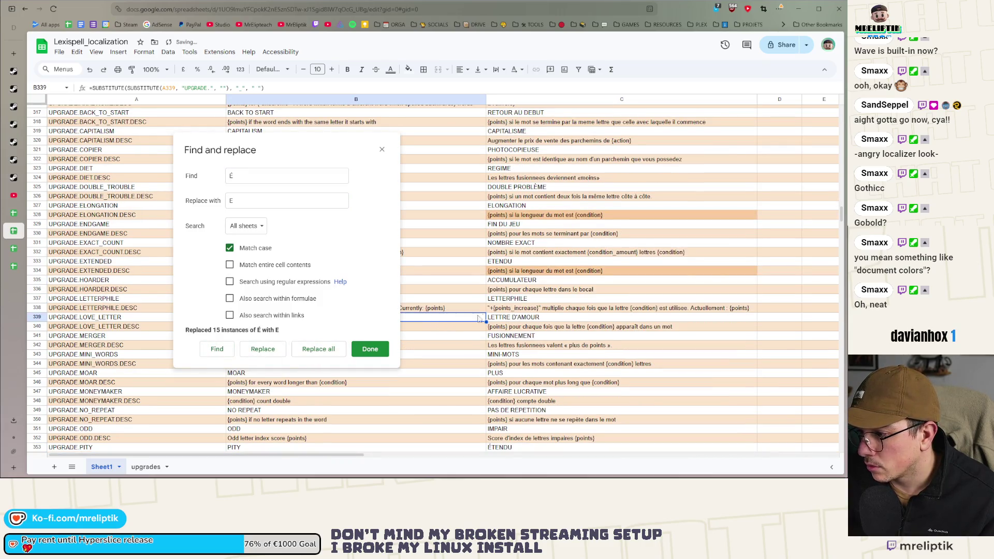
{"action": "left_click", "coordinate": [517, 291]}
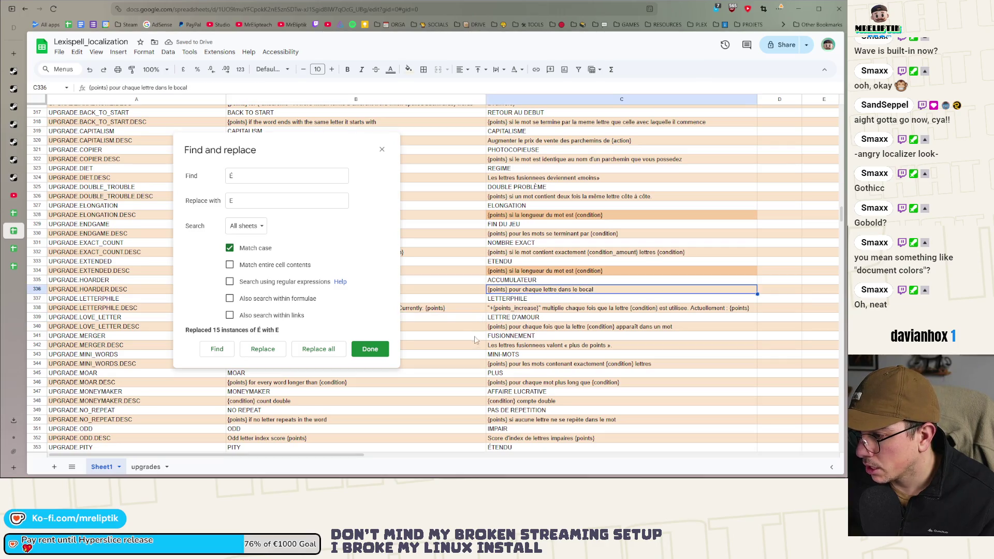
{"action": "scroll", "coordinate": [581, 324], "scroll_direction": "up", "scroll_amount": 3}
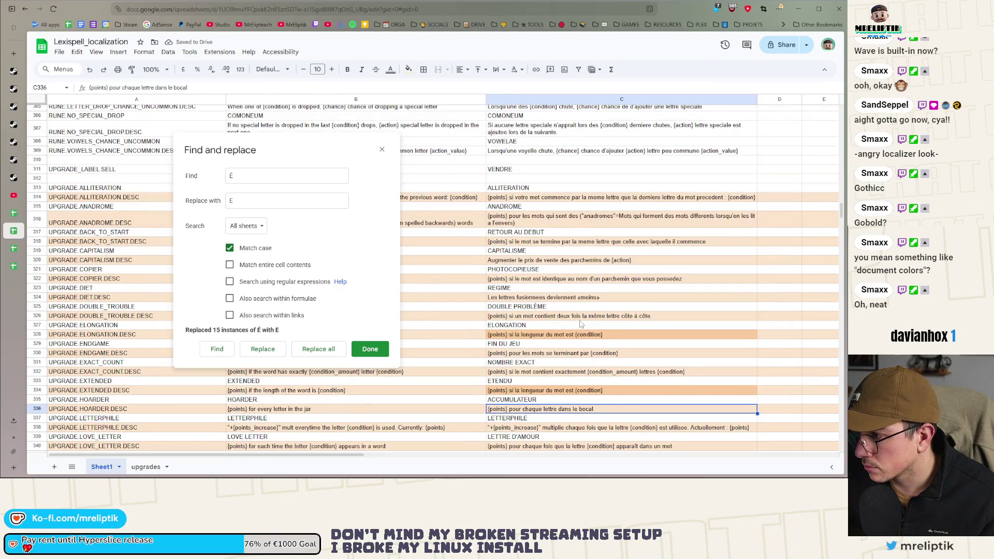
{"action": "scroll", "coordinate": [581, 324], "scroll_direction": "down", "scroll_amount": 3}
Replace every è with e.
{"action": "left_click", "coordinate": [274, 175]}
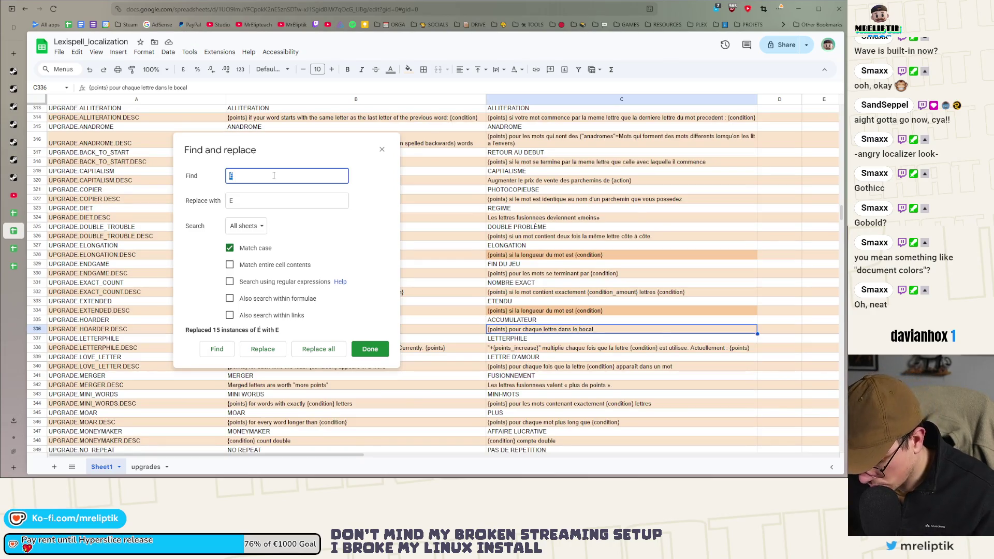
{"action": "type", "text": "è"}
{"action": "key", "text": "Tab"}
{"action": "type", "text": "e"}
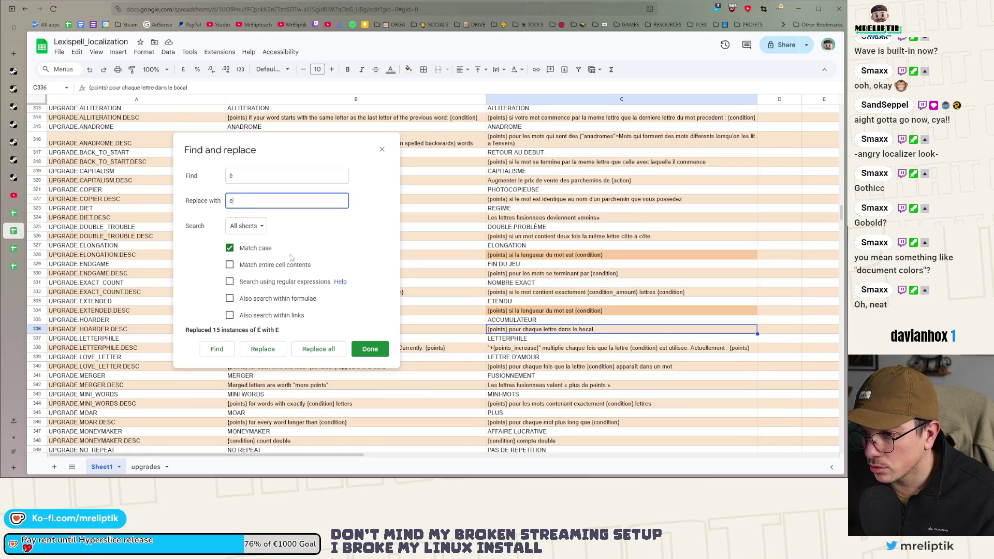
{"action": "left_click", "coordinate": [314, 350]}
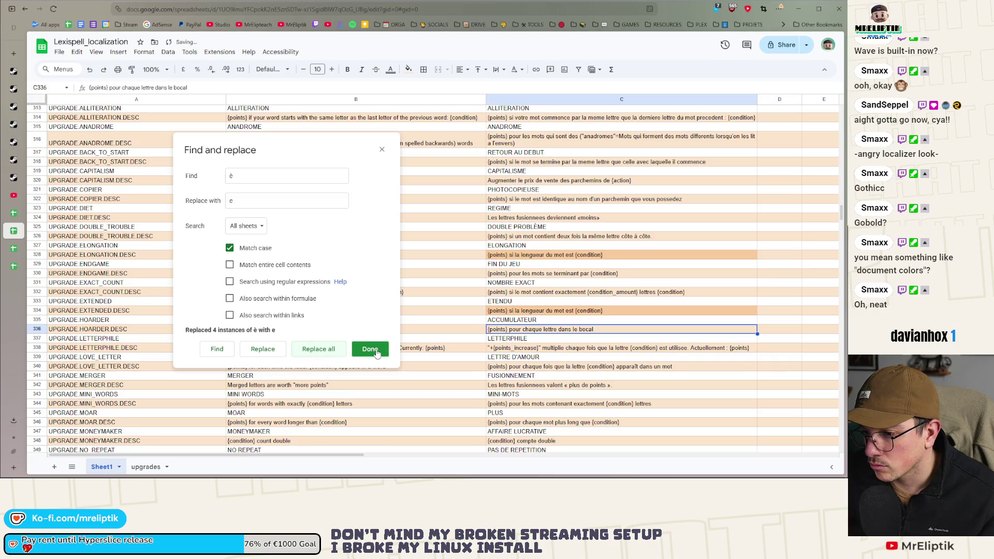
Replace every à with a and confirm none remain.
{"action": "left_click", "coordinate": [274, 176]}
{"action": "type", "text": "à"}
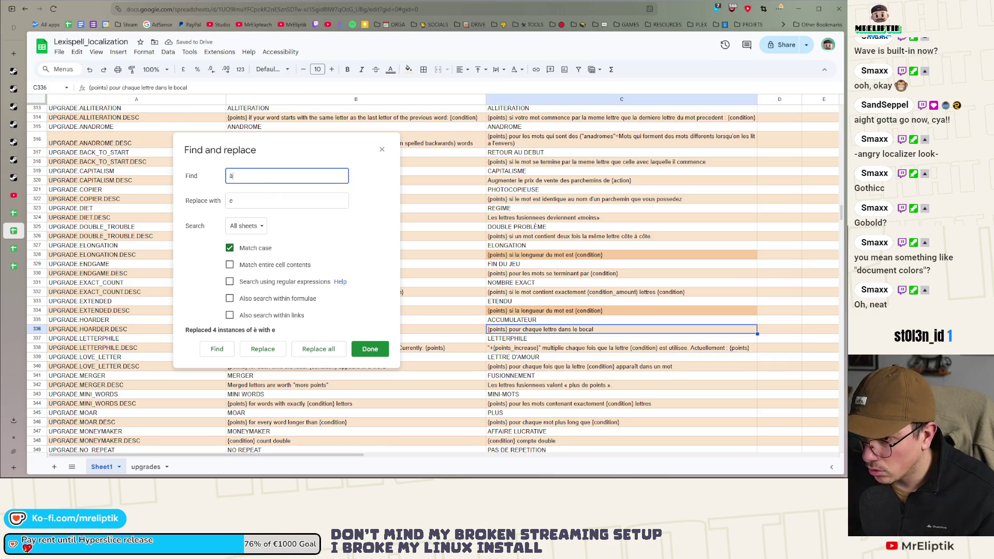
{"action": "key", "text": "Tab"}
{"action": "type", "text": "a"}
{"action": "left_click", "coordinate": [315, 350]}
{"action": "double_click", "coordinate": [254, 201]}
{"action": "left_click", "coordinate": [254, 182]}
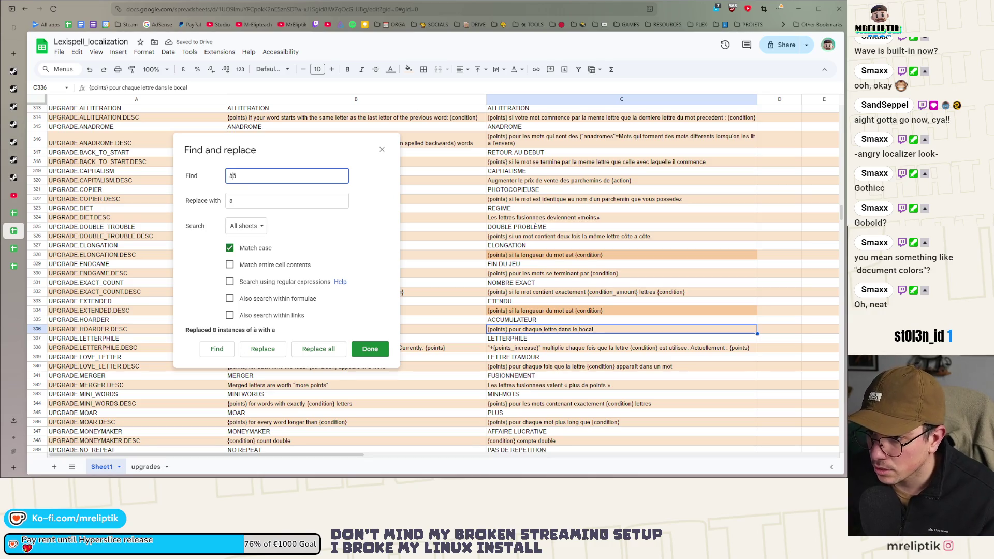
{"action": "left_click", "coordinate": [319, 348]}
Replace the single í with i.
{"action": "double_click", "coordinate": [250, 175]}
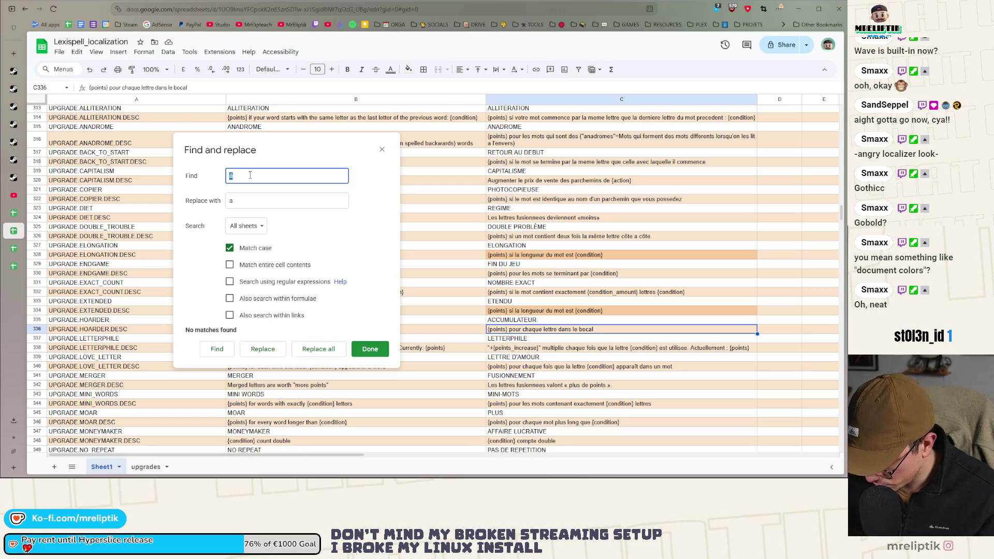
{"action": "type", "text": "î"}
{"action": "double_click", "coordinate": [237, 205]}
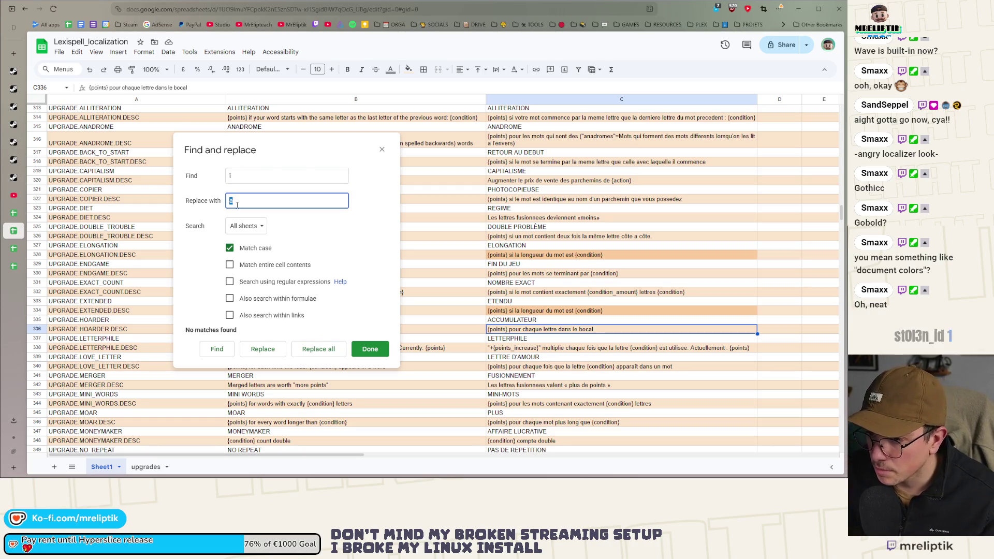
{"action": "type", "text": "i"}
{"action": "left_click", "coordinate": [316, 349]}
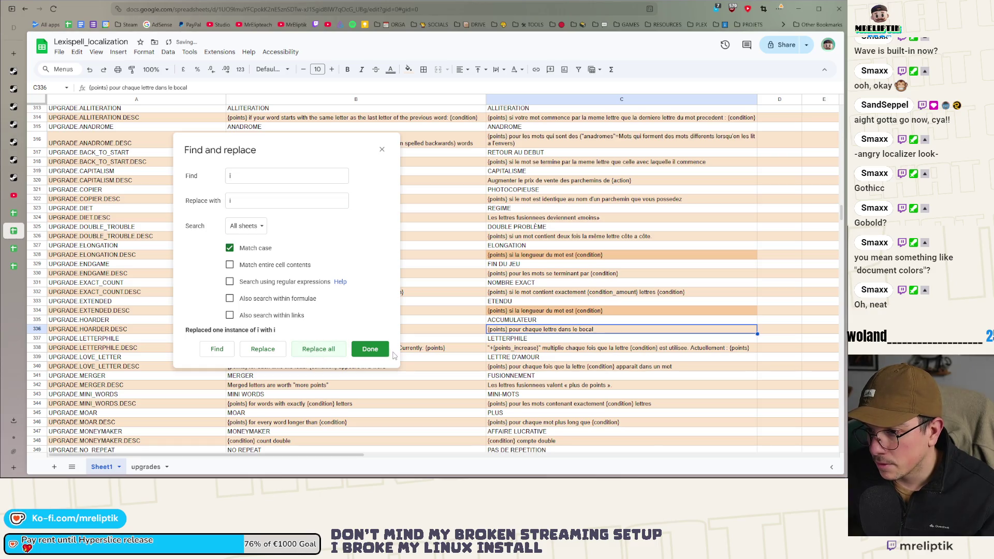
Copy the capital È from DOUBLE PROBLÈME into the search and try a Replace all.
{"action": "double_click", "coordinate": [537, 226]}
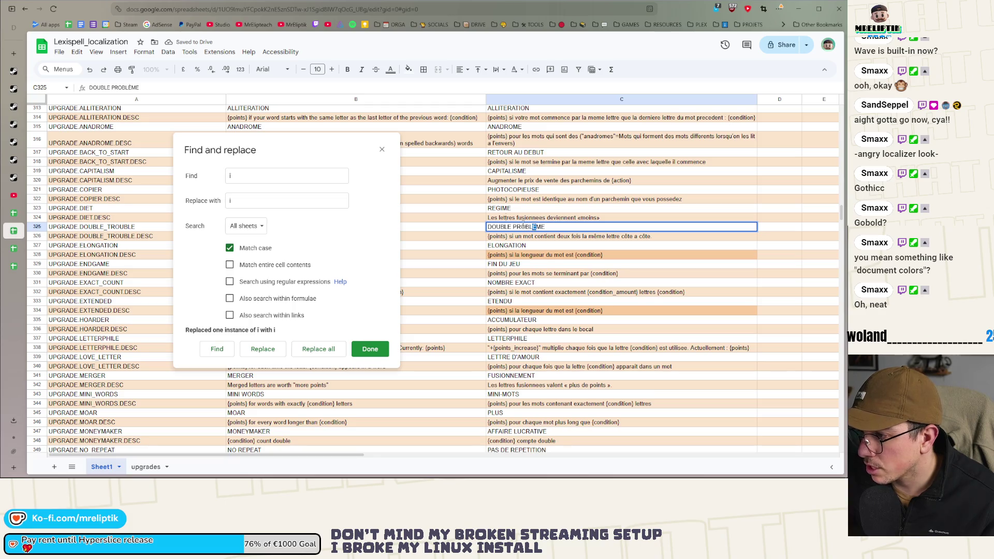
{"action": "key", "text": "ctrl+c"}
{"action": "triple_click", "coordinate": [261, 176]}
{"action": "key", "text": "ctrl+v"}
{"action": "triple_click", "coordinate": [228, 201]}
{"action": "key", "text": "ctrl+v"}
{"action": "key", "text": "ctrl+a"}
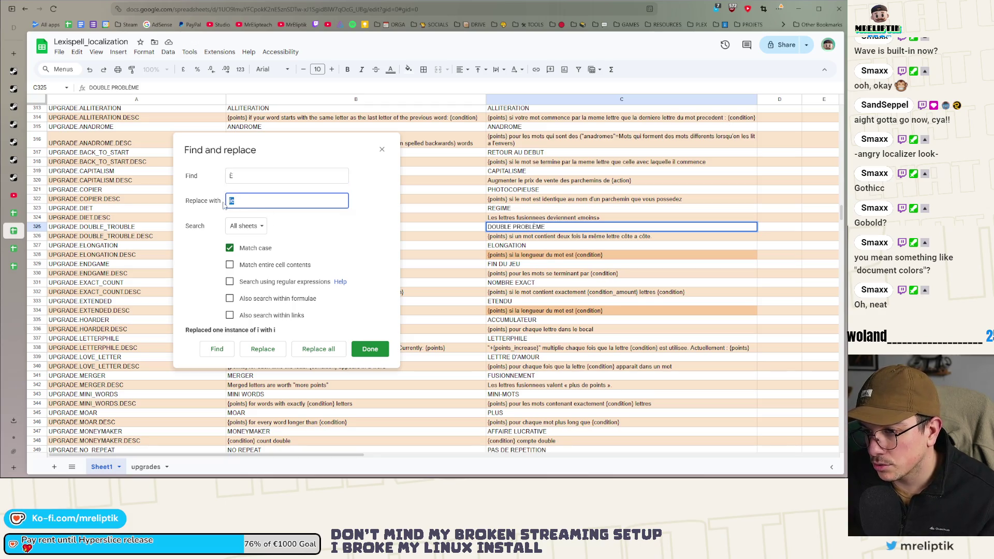
{"action": "left_click", "coordinate": [317, 350]}
{"action": "left_click", "coordinate": [369, 344]}
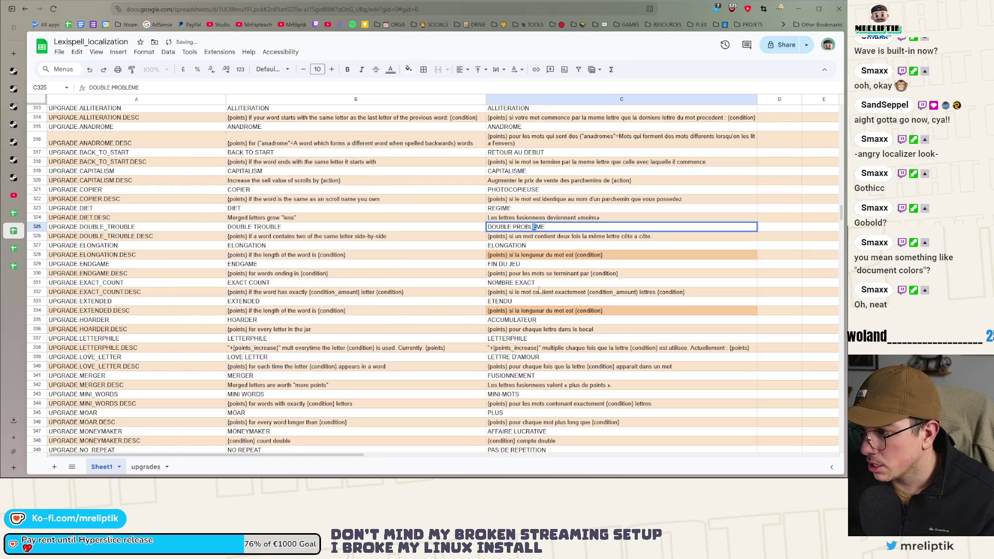
Search for È again and replace it with E on all sheets, matching case.
{"action": "double_click", "coordinate": [537, 230]}
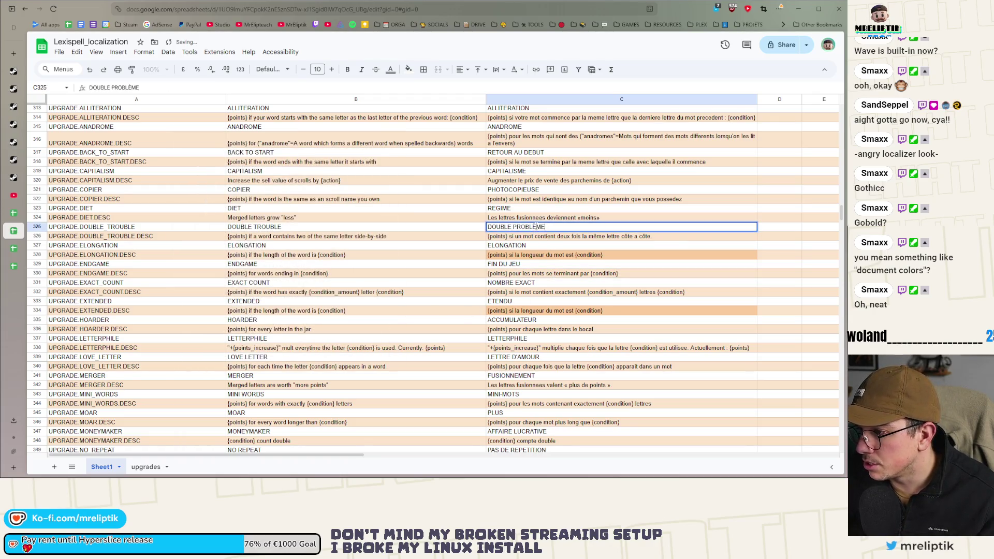
{"action": "left_click_drag", "start_coordinate": [532, 227], "coordinate": [537, 227]}
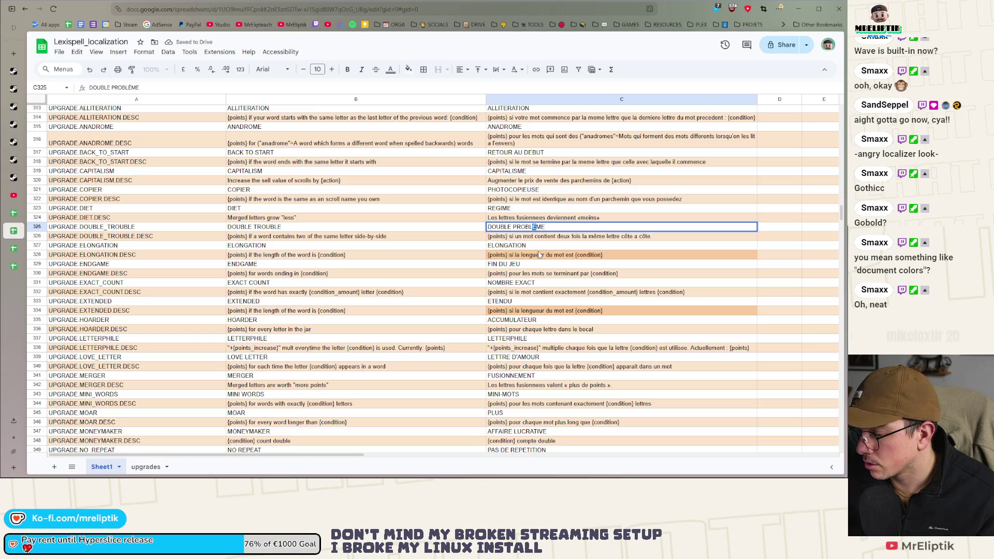
{"action": "key", "text": "Escape"}
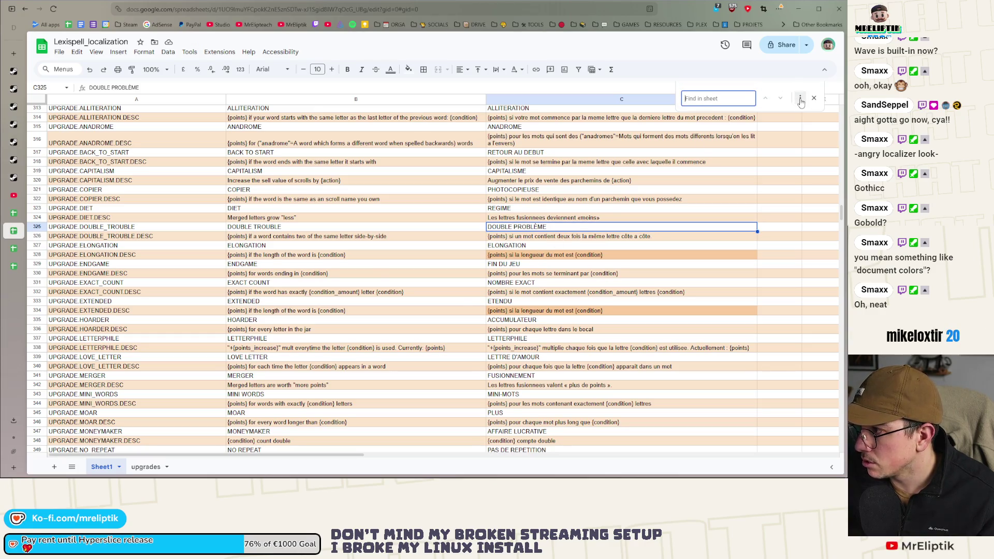
{"action": "key", "text": "ctrl+h"}
{"action": "left_click_drag", "start_coordinate": [460, 152], "coordinate": [354, 152]}
{"action": "type", "text": "È"}
{"action": "left_click", "coordinate": [291, 204]}
{"action": "type", "text": "e"}
{"action": "key", "text": "BackSpace"}
{"action": "type", "text": "E"}
{"action": "left_click", "coordinate": [281, 249]}
{"action": "left_click", "coordinate": [364, 357]}
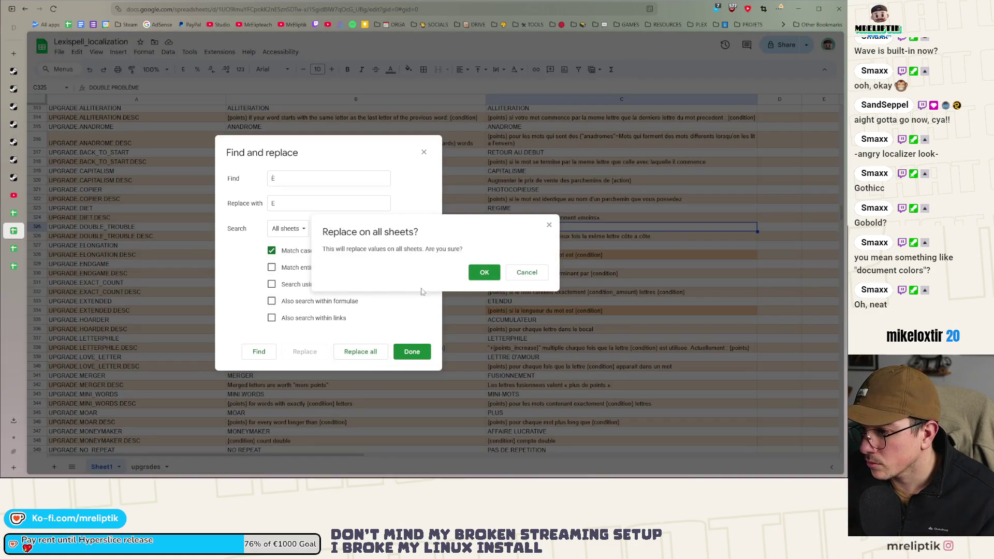
{"action": "left_click", "coordinate": [477, 276]}
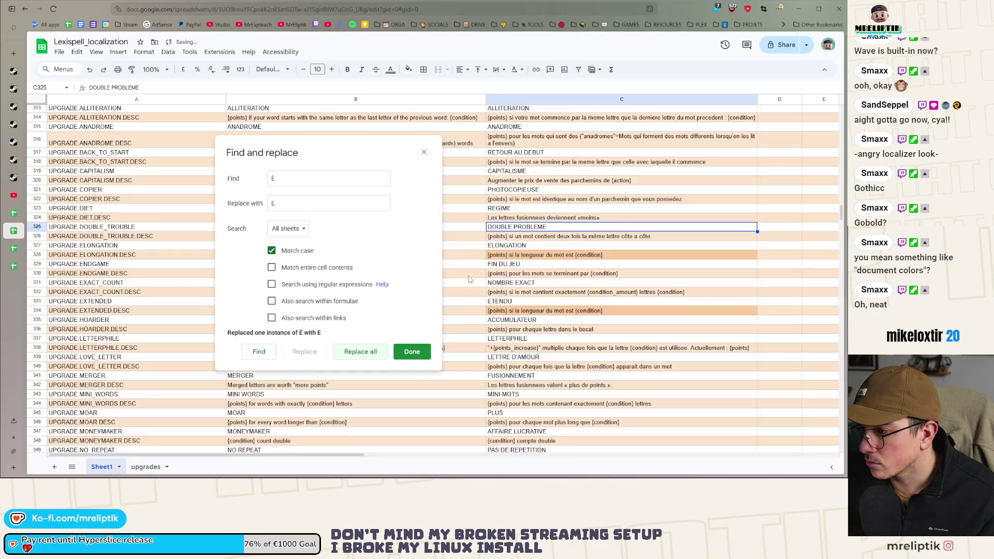
{"action": "left_click", "coordinate": [405, 354]}
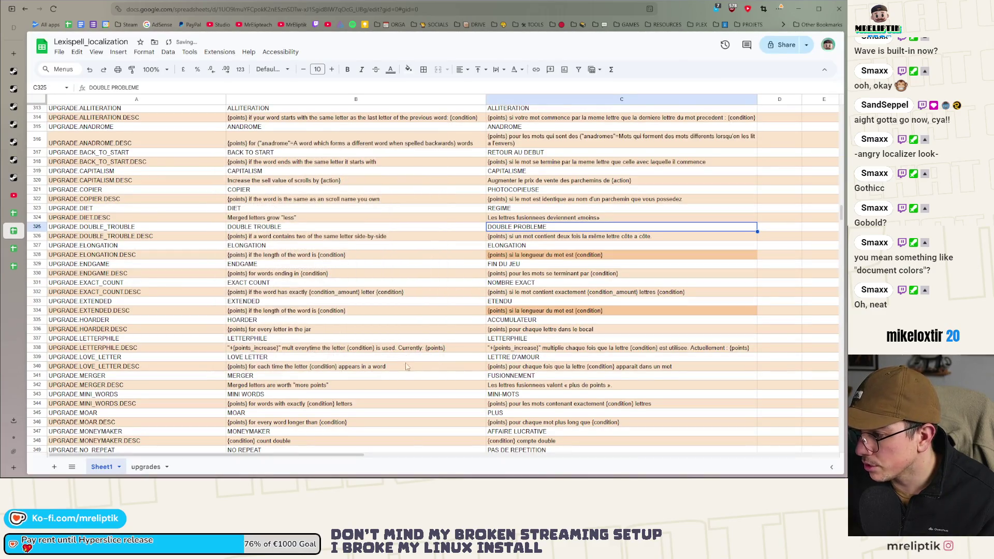
{"action": "left_click", "coordinate": [595, 339]}
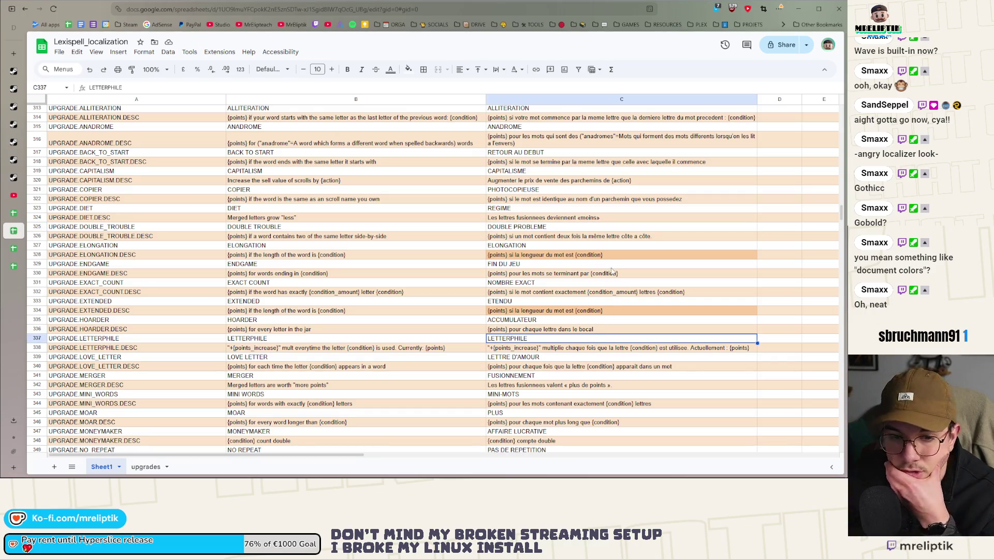
Open the DIET.DESC translation in C324 and select the words to rewrite.
{"action": "left_click", "coordinate": [585, 255]}
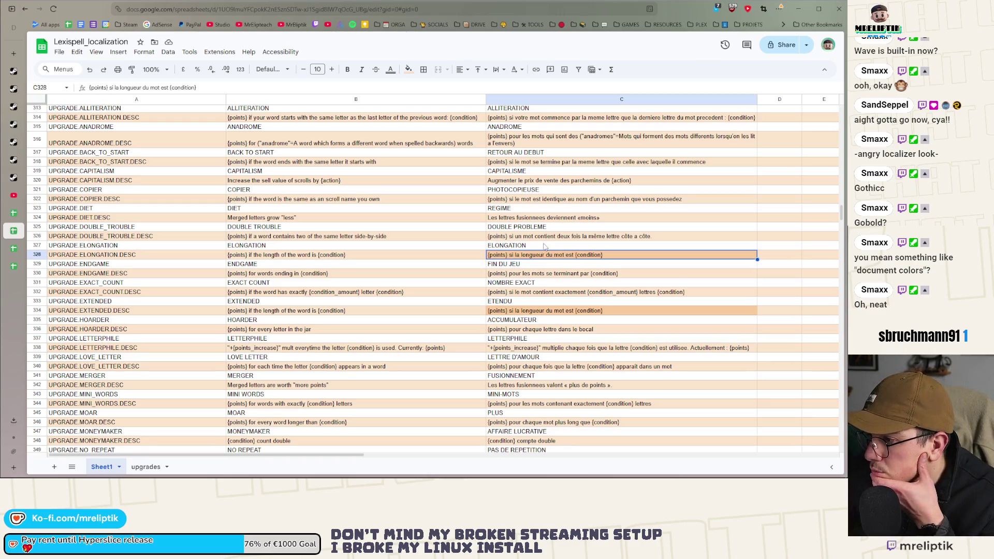
{"action": "left_click", "coordinate": [522, 219]}
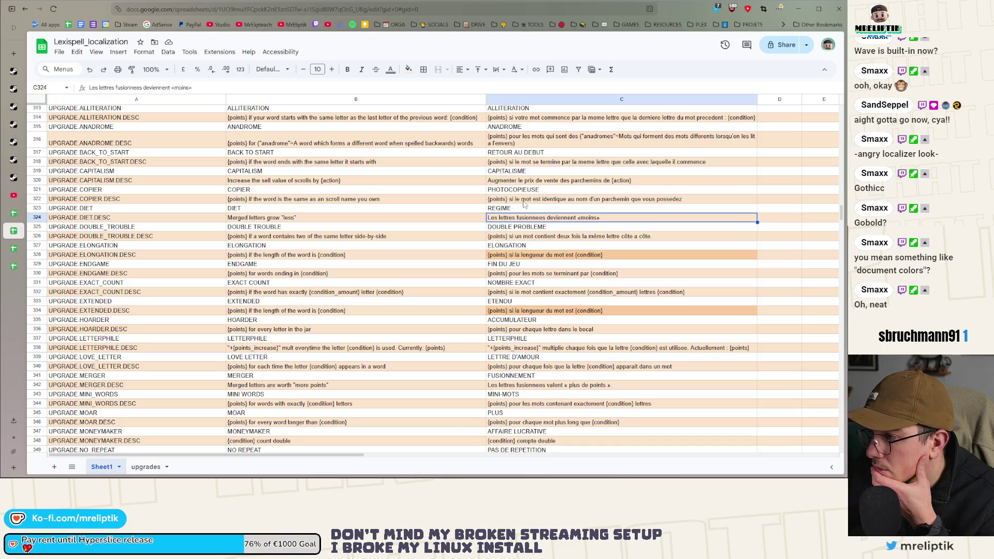
{"action": "double_click", "coordinate": [559, 218]}
{"action": "double_click", "coordinate": [559, 218]}
{"action": "left_click", "coordinate": [600, 218]}
{"action": "double_click", "coordinate": [529, 218]}
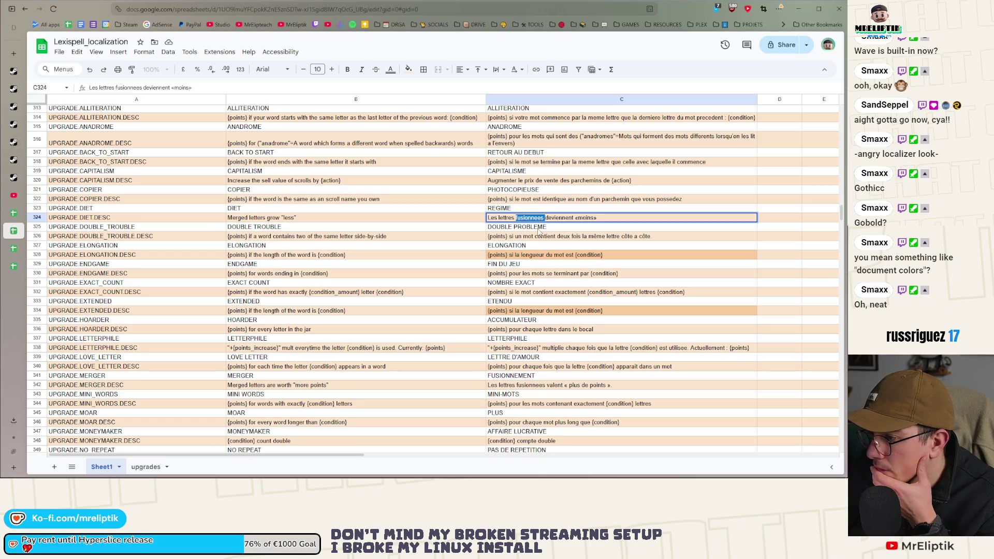
{"action": "left_click", "coordinate": [545, 218]}
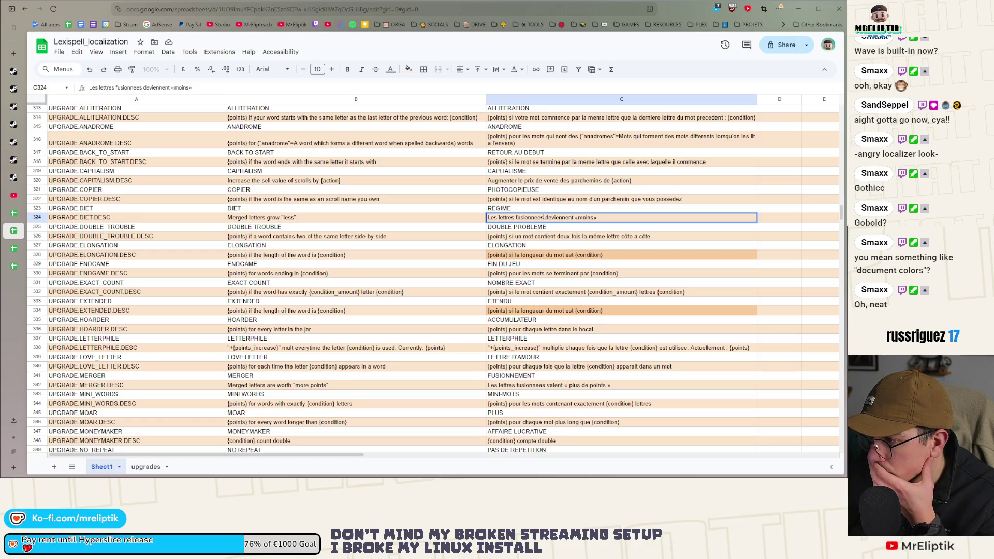
{"action": "left_click_drag", "start_coordinate": [571, 218], "coordinate": [515, 218]}
Change 'fusionnees deviennent' to 'fusionnant sont' in C324 and commit the text.
{"action": "left_click", "coordinate": [544, 218]}
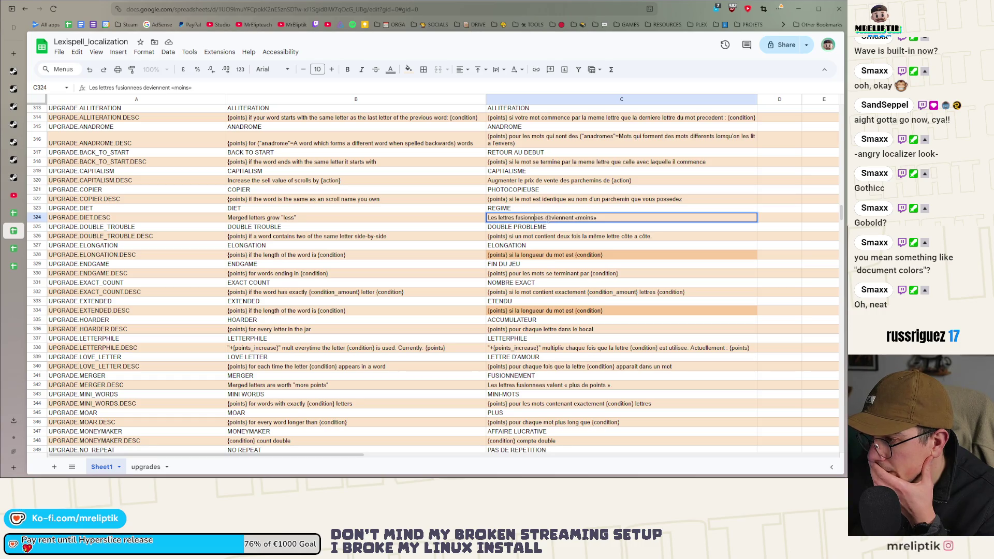
{"action": "key", "text": "BackSpace"}
{"action": "key", "text": "BackSpace"}
{"action": "key", "text": "BackSpace"}
{"action": "type", "text": "ant"}
{"action": "key", "text": "ctrl+shift+Right"}
{"action": "type", "text": "sont"}
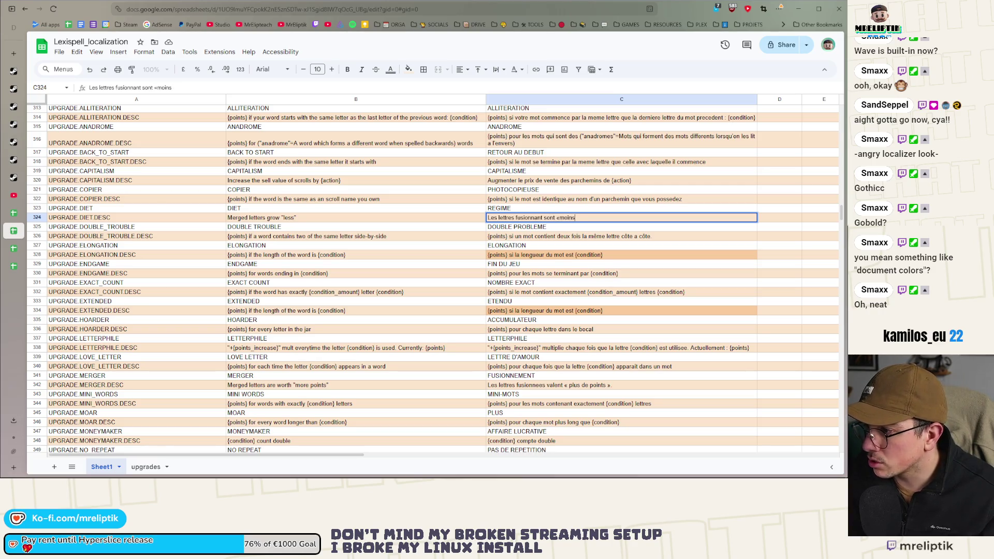
{"action": "left_click", "coordinate": [14, 249]}
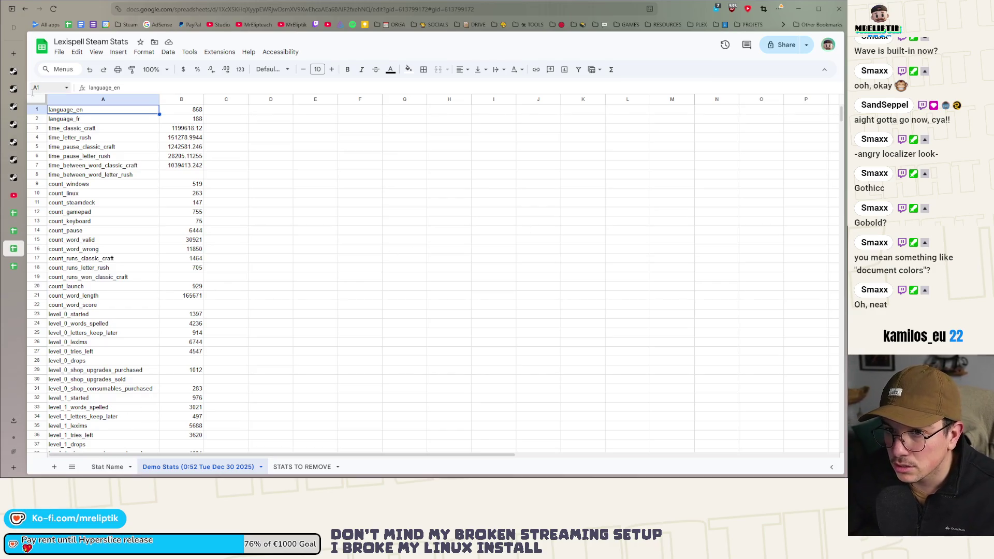
{"action": "left_click", "coordinate": [18, 234]}
{"action": "type", "text": "Les lettres fusionnant sont \"moins grosses\""}
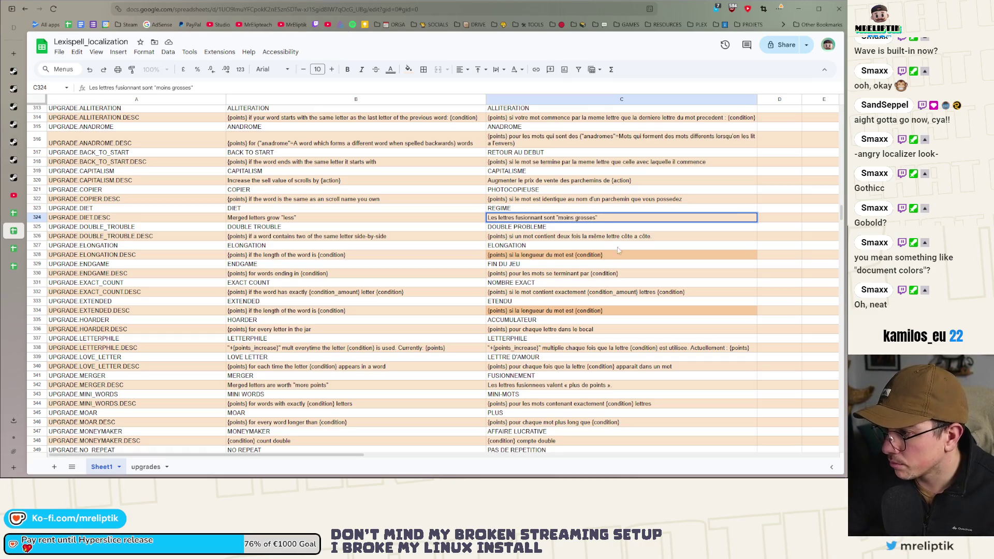
{"action": "left_click", "coordinate": [621, 246]}
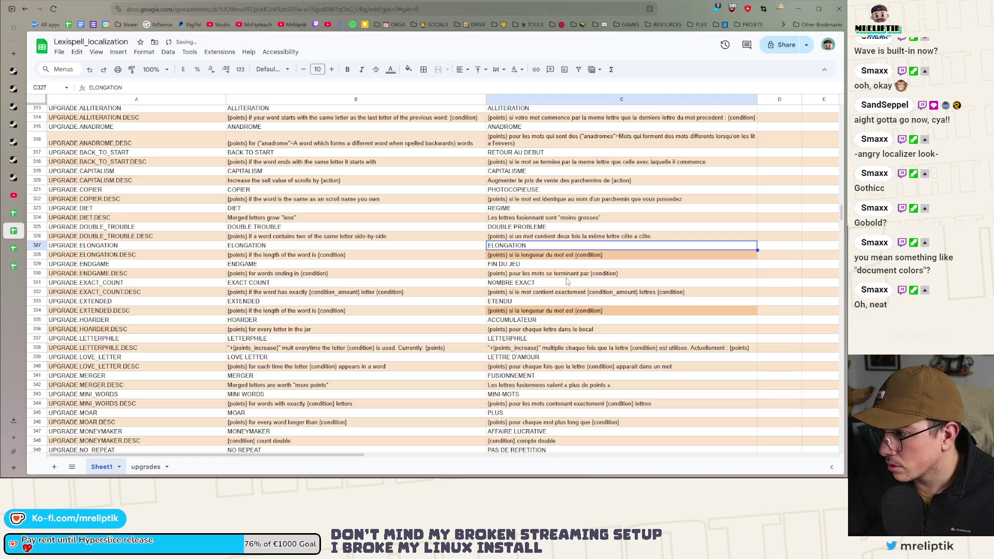
Grab the opening guillemet from C342 and bring up the full find and replace options.
{"action": "left_click", "coordinate": [564, 385]}
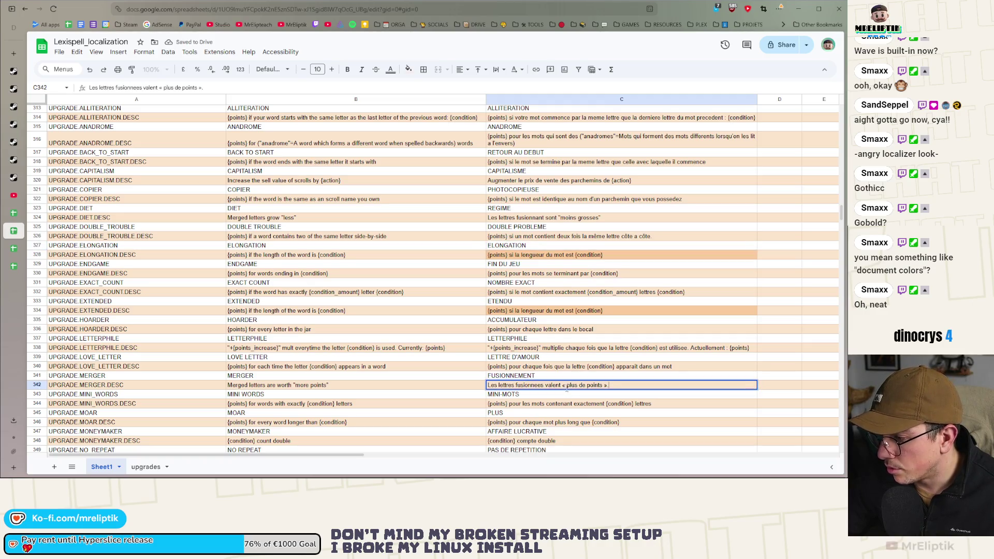
{"action": "double_click", "coordinate": [564, 385]}
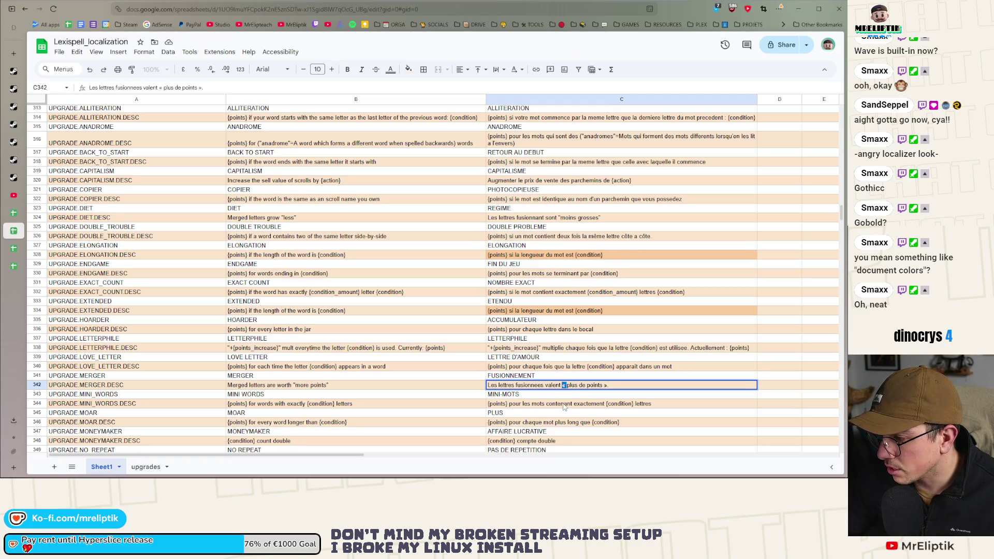
{"action": "key", "text": "ctrl+f"}
{"action": "key", "text": "Escape"}
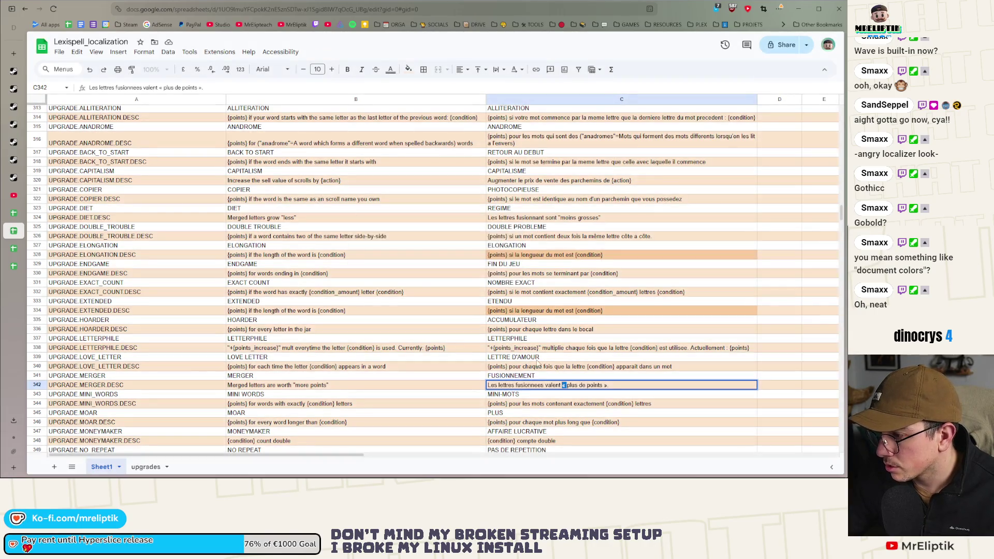
{"action": "key", "text": "Escape"}
{"action": "key", "text": "ctrl+f"}
{"action": "left_click", "coordinate": [798, 99]}
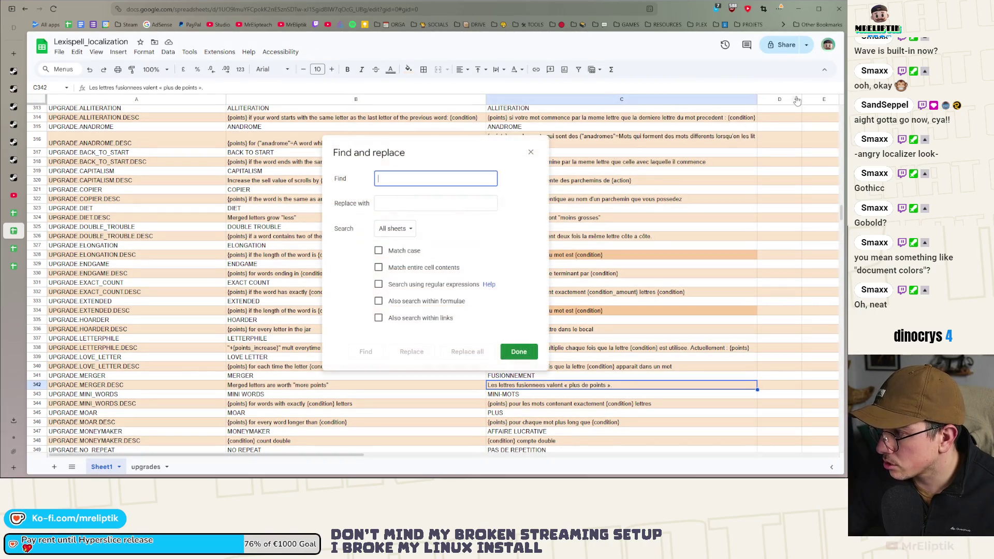
Replace every « with a straight quote " on all sheets, matching case.
{"action": "double_click", "coordinate": [563, 385]}
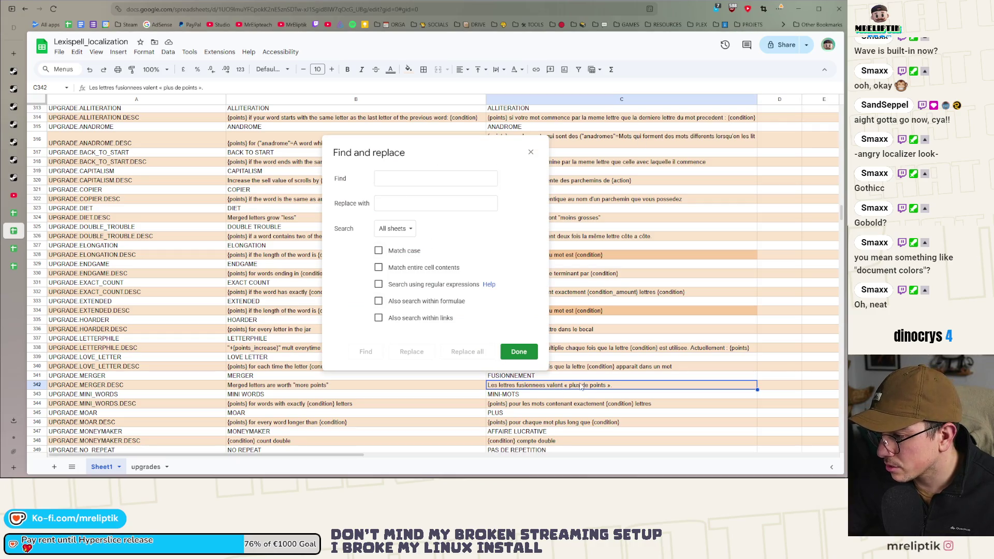
{"action": "left_click", "coordinate": [435, 178]}
{"action": "type", "text": "«"}
{"action": "left_click", "coordinate": [309, 189]}
{"action": "type", "text": "\""}
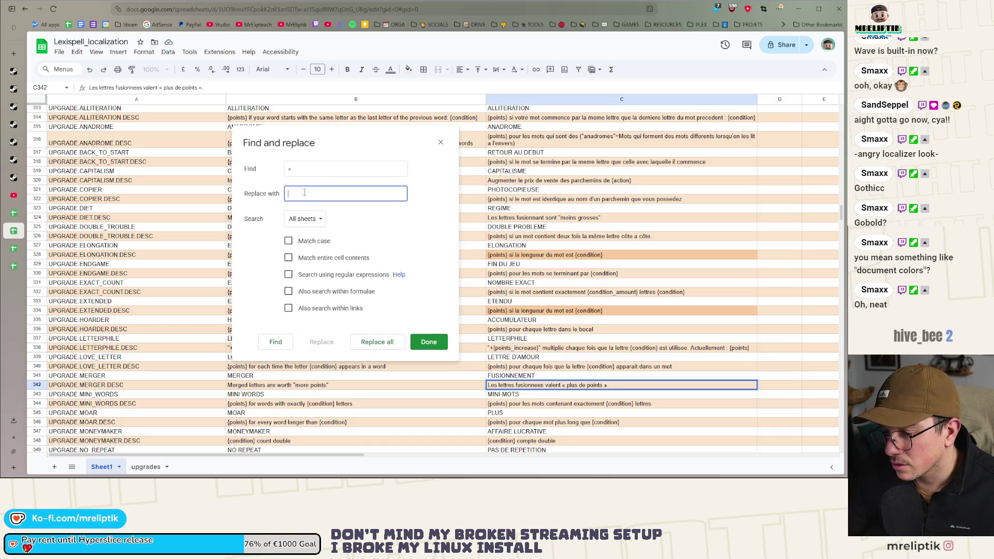
{"action": "left_click", "coordinate": [315, 239]}
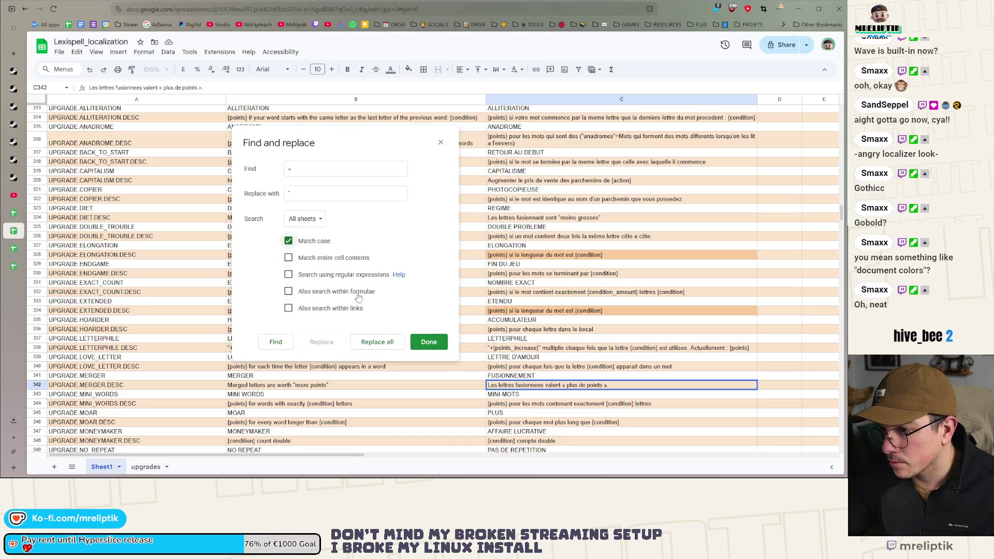
{"action": "left_click", "coordinate": [378, 342]}
{"action": "left_click", "coordinate": [482, 273]}
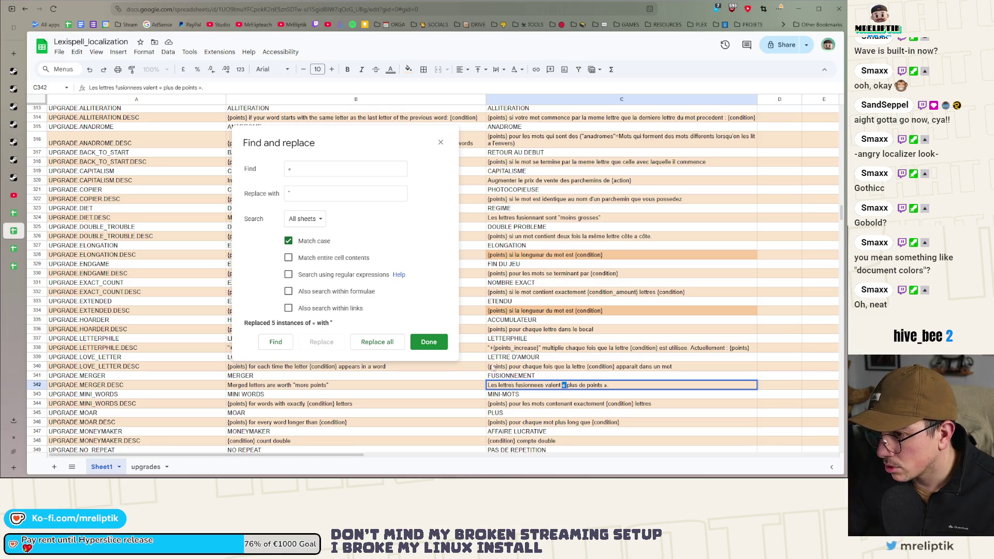
{"action": "left_click", "coordinate": [300, 192]}
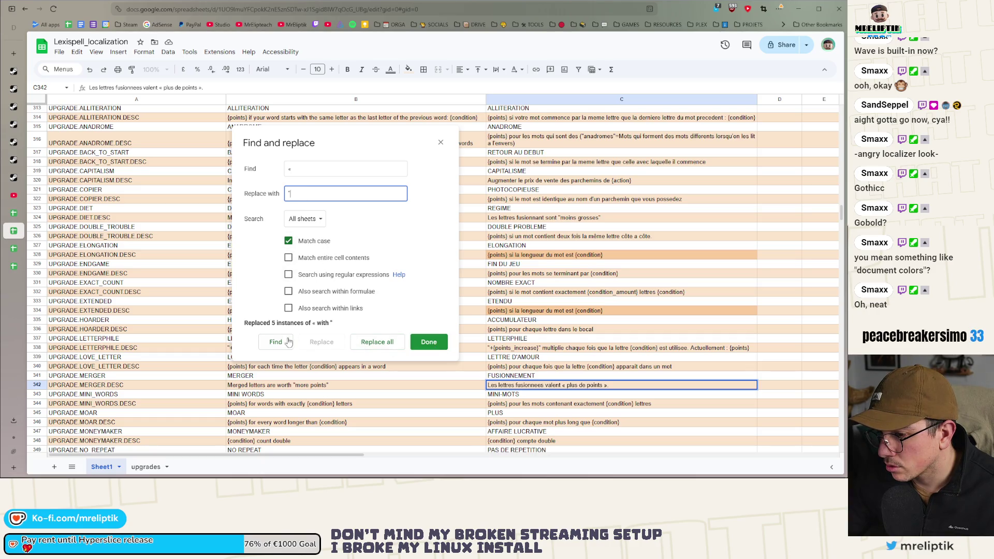
{"action": "left_click", "coordinate": [429, 342]}
Swap the remaining guillemets in C342 for straight quotes around "plus de points".
{"action": "left_click", "coordinate": [561, 405]}
{"action": "key", "text": "Up"}
{"action": "key", "text": "Up"}
{"action": "key", "text": "Return"}
{"action": "key", "text": "BackSpace"}
{"action": "key", "text": "BackSpace"}
{"action": "type", "text": "\""}
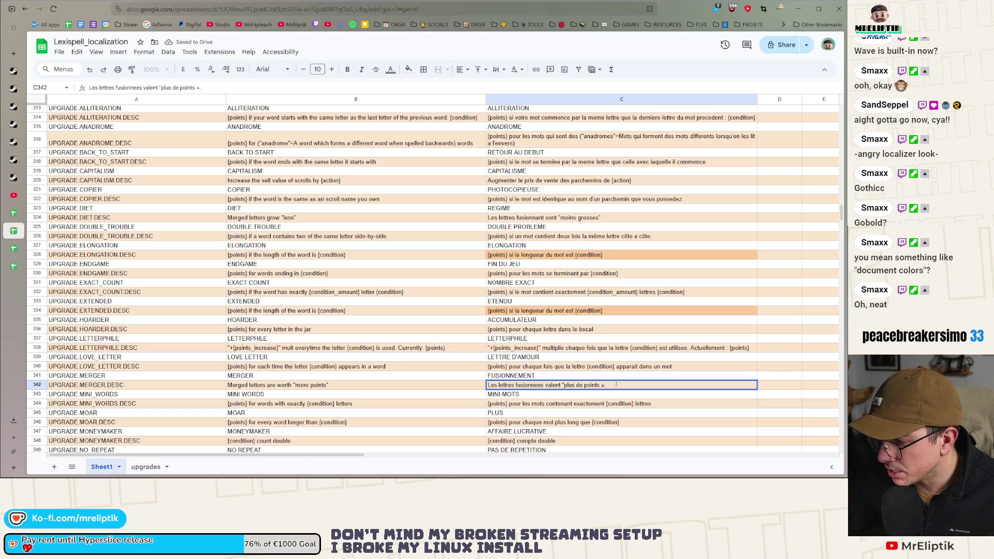
{"action": "key", "text": "BackSpace"}
{"action": "key", "text": "BackSpace"}
{"action": "key", "text": "BackSpace"}
{"action": "type", "text": "\"."}
{"action": "key", "text": "Return"}
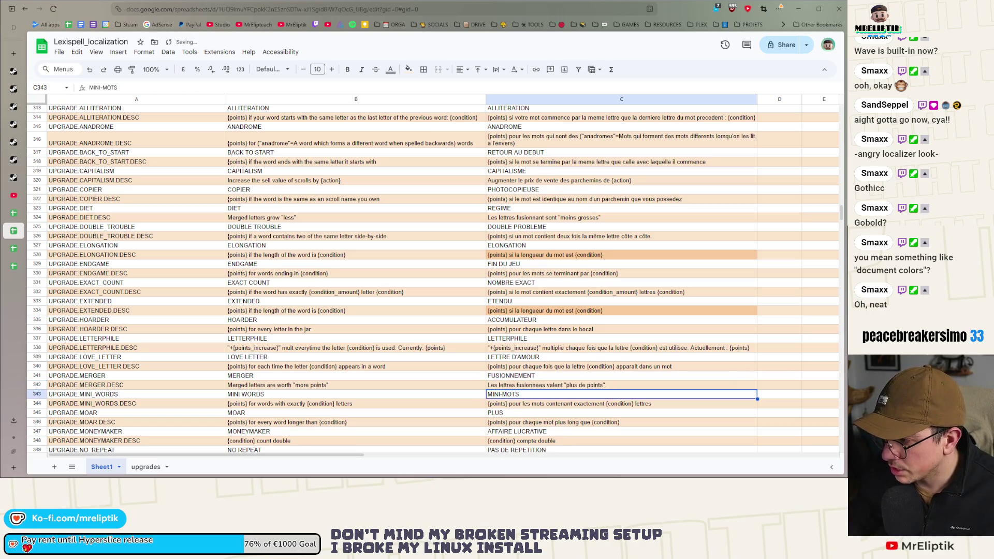
{"action": "left_click", "coordinate": [533, 238]}
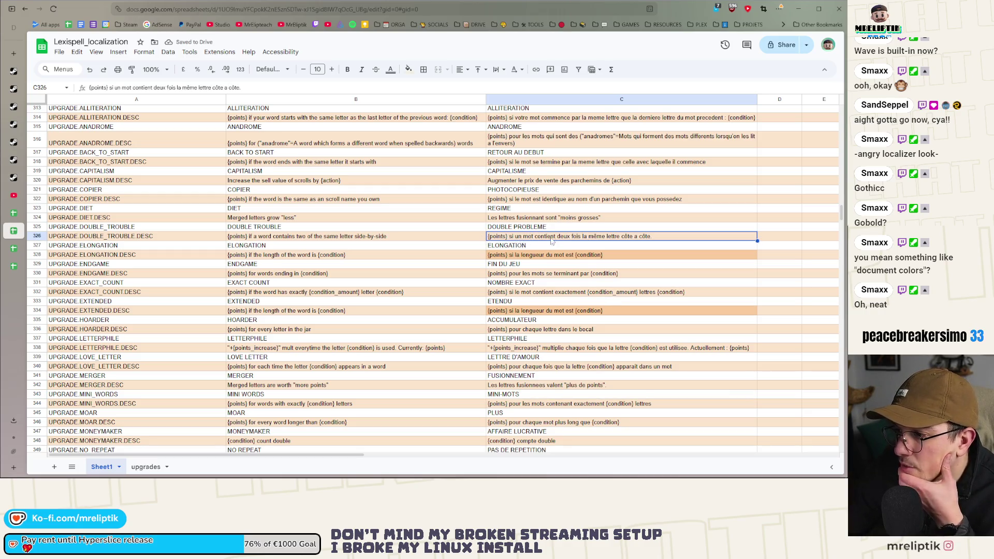
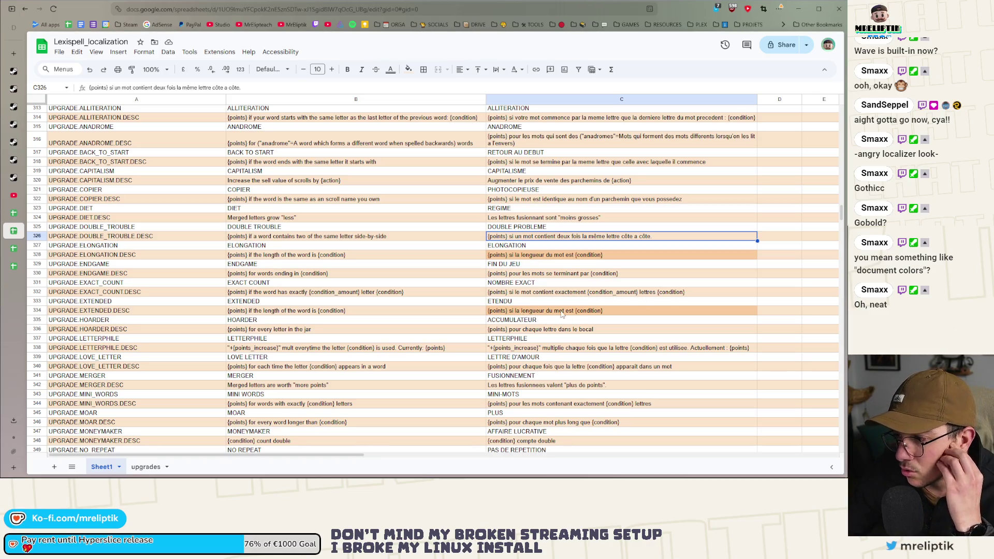
Change 'jar' to 'cauldron' in the English HOARDER.DESC text.
{"action": "scroll", "coordinate": [562, 314], "scroll_direction": "down", "scroll_amount": 1}
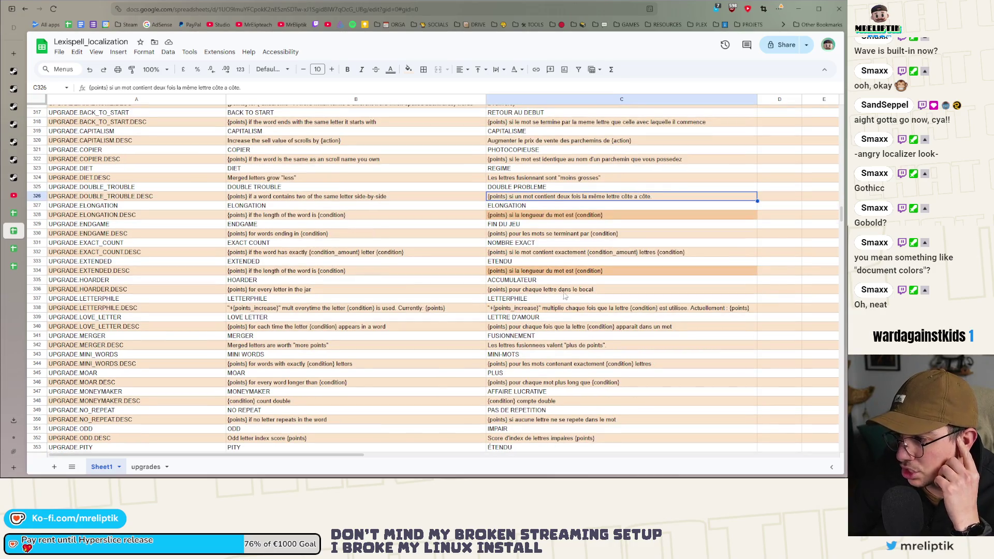
{"action": "scroll", "coordinate": [599, 294], "scroll_direction": "down", "scroll_amount": 2}
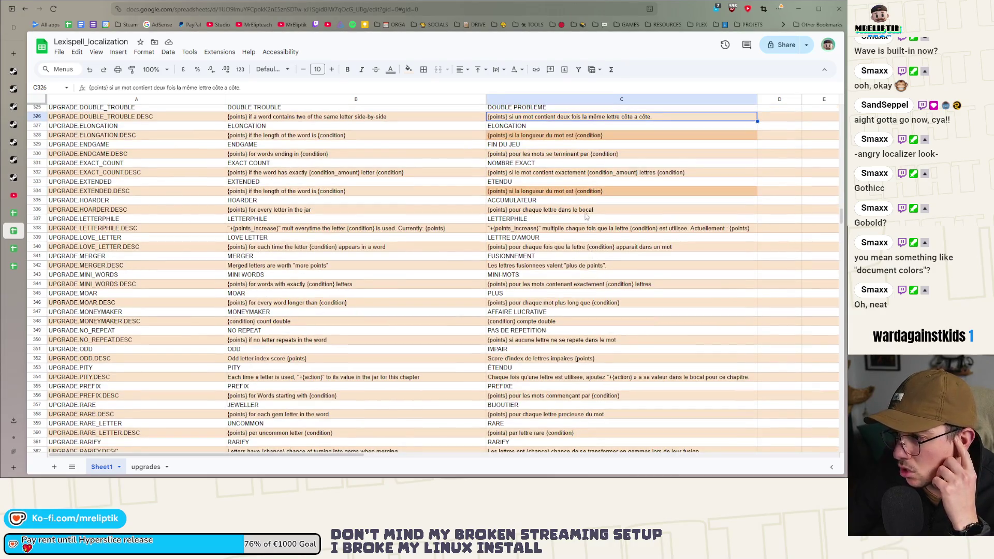
{"action": "left_click", "coordinate": [311, 210]}
{"action": "key", "text": "BackSpace"}
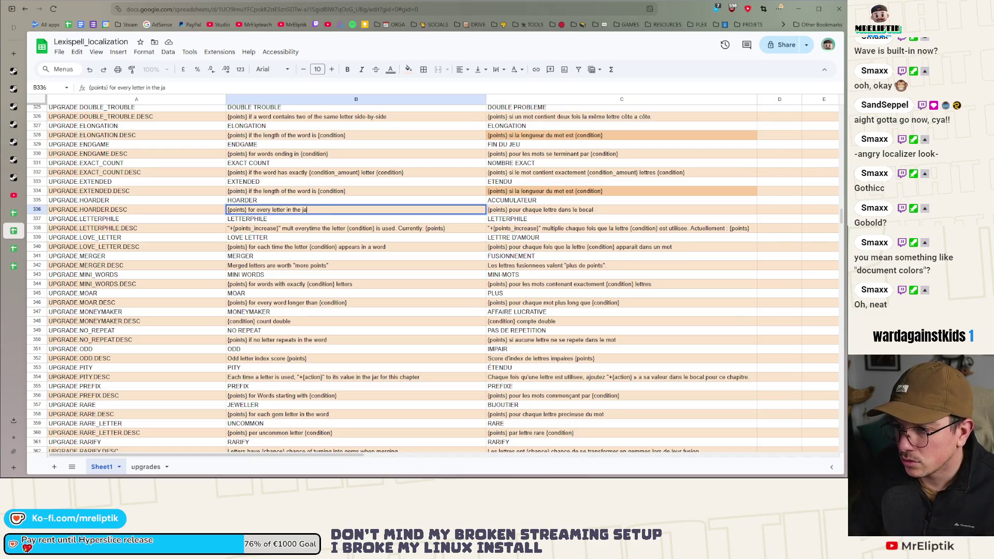
{"action": "type", "text": "caulron"}
{"action": "key", "text": "Return"}
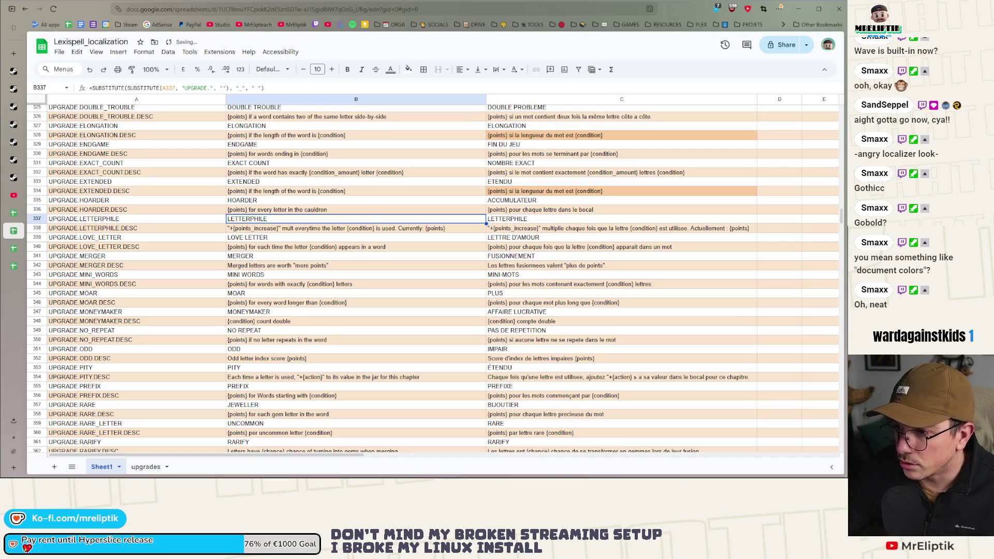
Replace 'bocal' with 'chaudron' in the French HOARDER.DESC translation.
{"action": "double_click", "coordinate": [584, 210]}
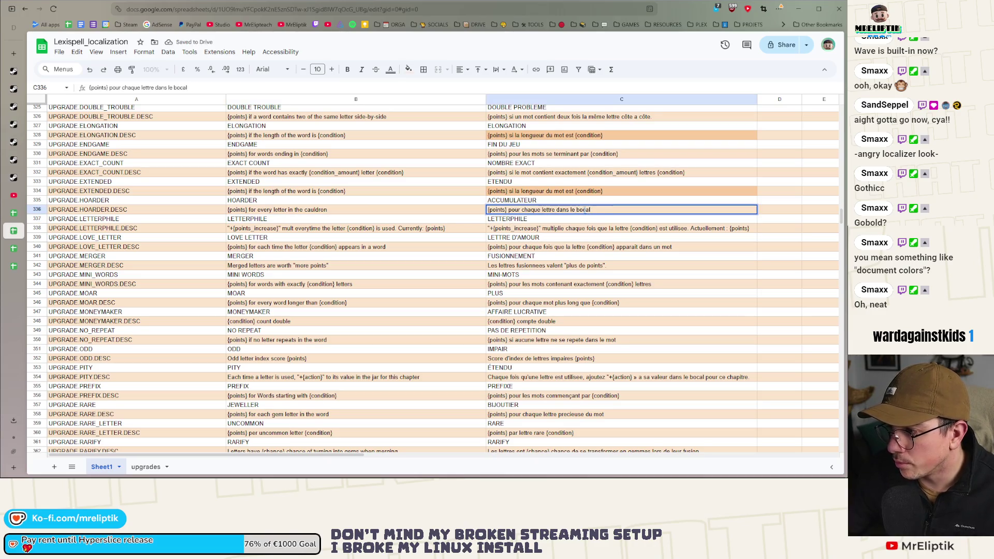
{"action": "double_click", "coordinate": [584, 209]}
{"action": "type", "text": "chaudron"}
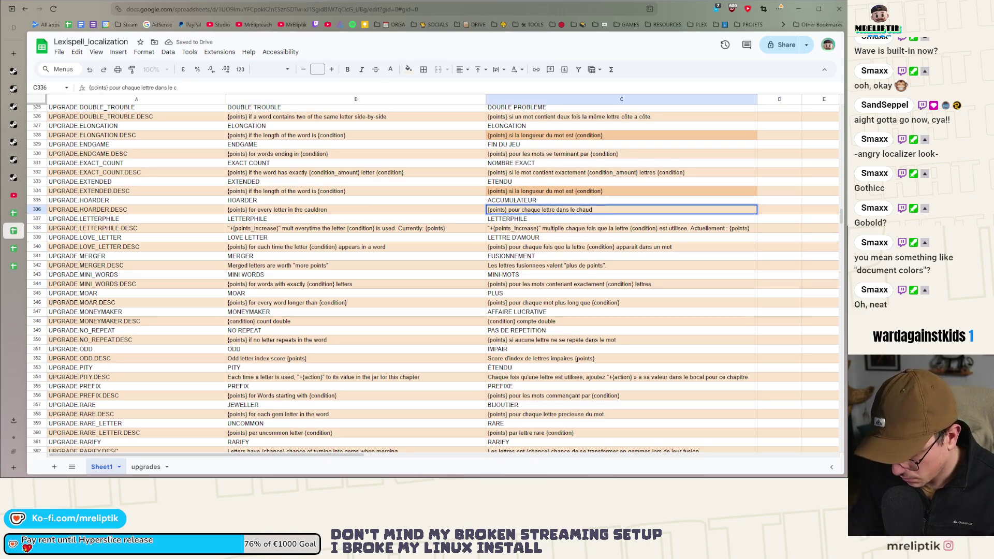
{"action": "key", "text": "Return"}
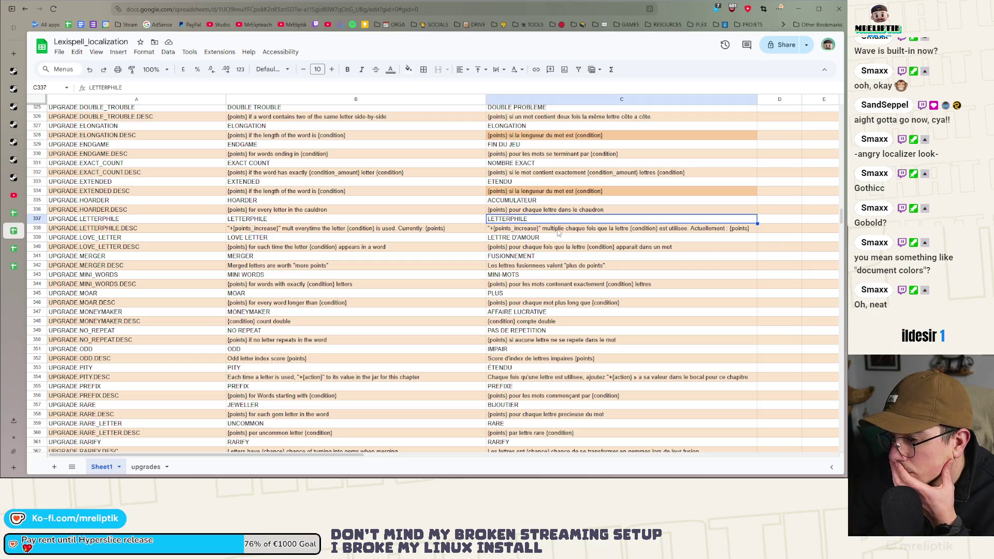
Copy 'multiplie' from the French LETTERPHILE description and search the sheet for it.
{"action": "left_click", "coordinate": [562, 229]}
{"action": "double_click", "coordinate": [556, 229]}
{"action": "type", "text": "multiplie"}
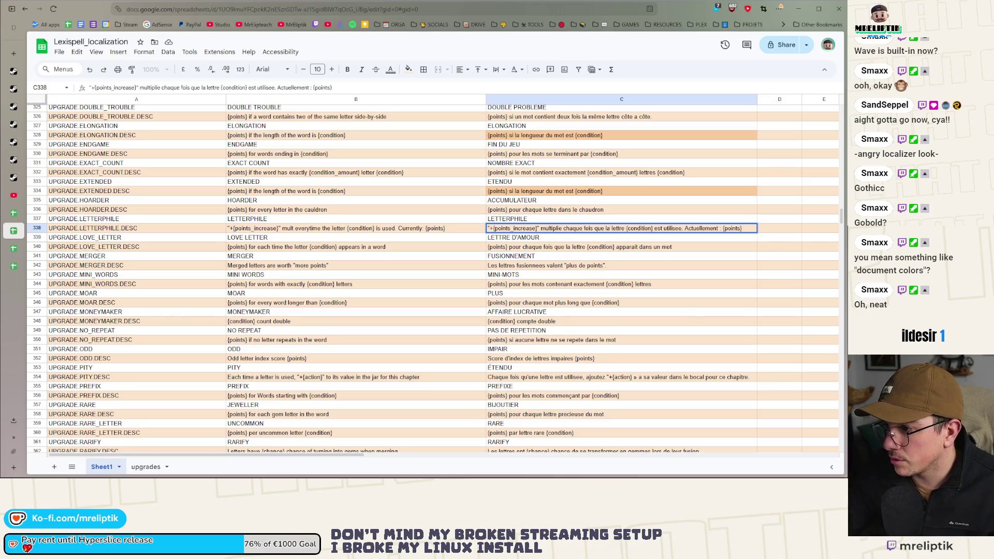
{"action": "double_click", "coordinate": [552, 228]}
{"action": "left_click", "coordinate": [561, 259]}
{"action": "double_click", "coordinate": [551, 228]}
{"action": "double_click", "coordinate": [551, 228]}
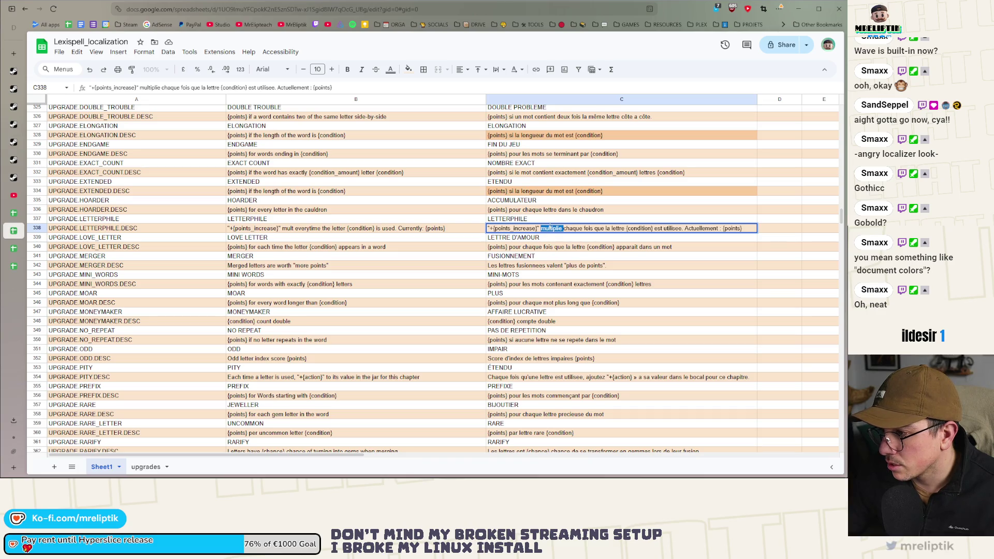
{"action": "double_click", "coordinate": [559, 228]}
{"action": "key", "text": "ctrl+c"}
{"action": "left_click", "coordinate": [553, 246]}
{"action": "key", "text": "ctrl+f"}
{"action": "key", "text": "ctrl+v"}
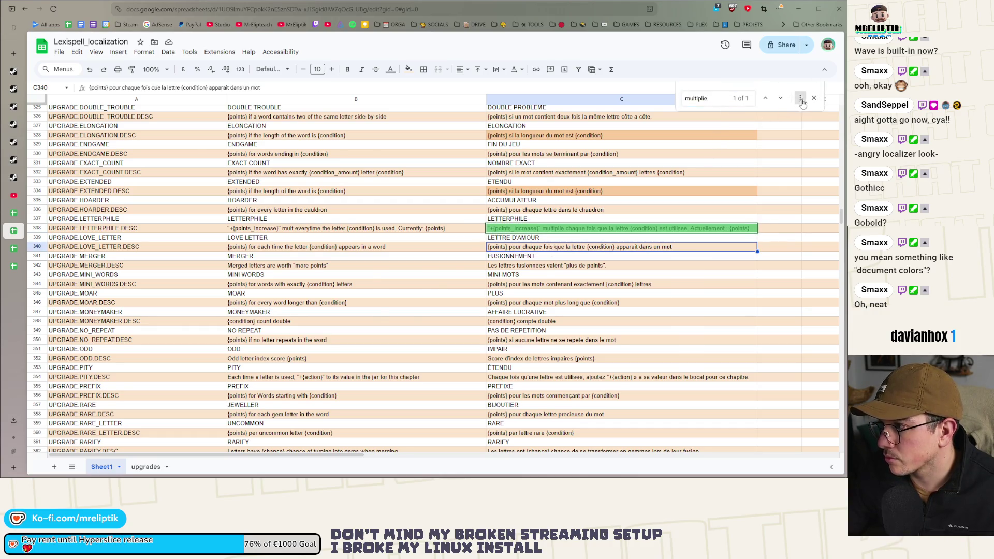
Use Find and replace to swap a 'multiplie' match for 'mult', then close the box.
{"action": "left_click", "coordinate": [800, 98]}
{"action": "left_click", "coordinate": [398, 204]}
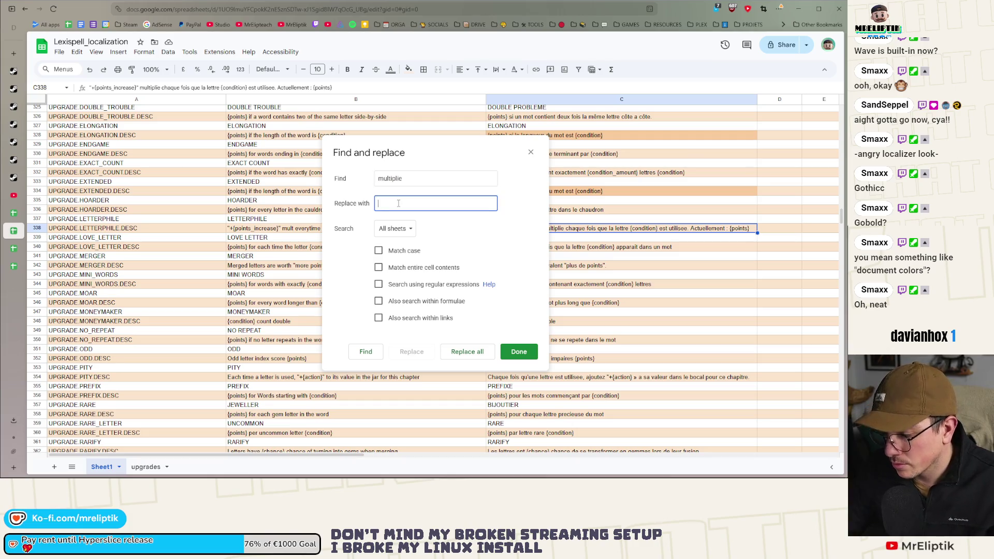
{"action": "type", "text": "mult"}
{"action": "key", "text": "Return"}
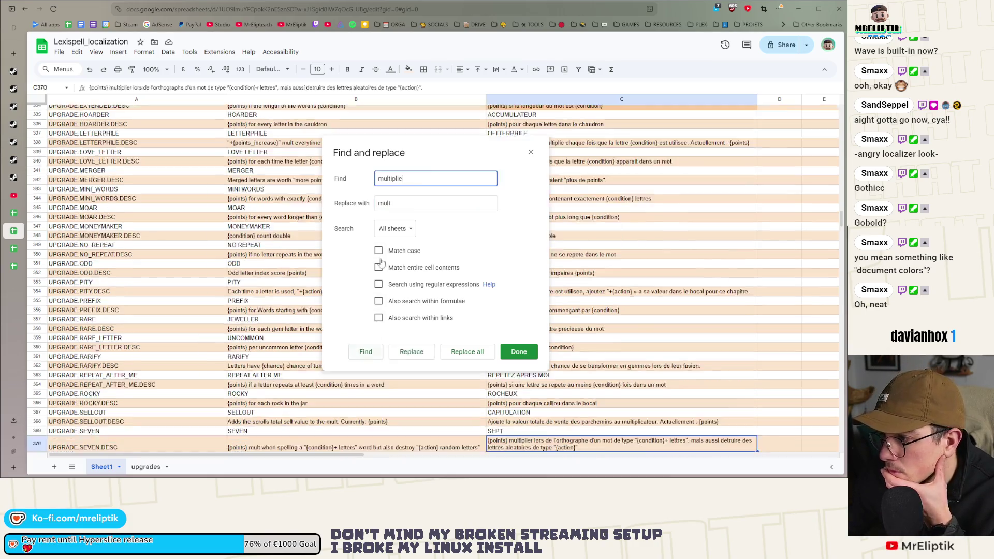
{"action": "left_click_drag", "start_coordinate": [443, 156], "coordinate": [318, 151]}
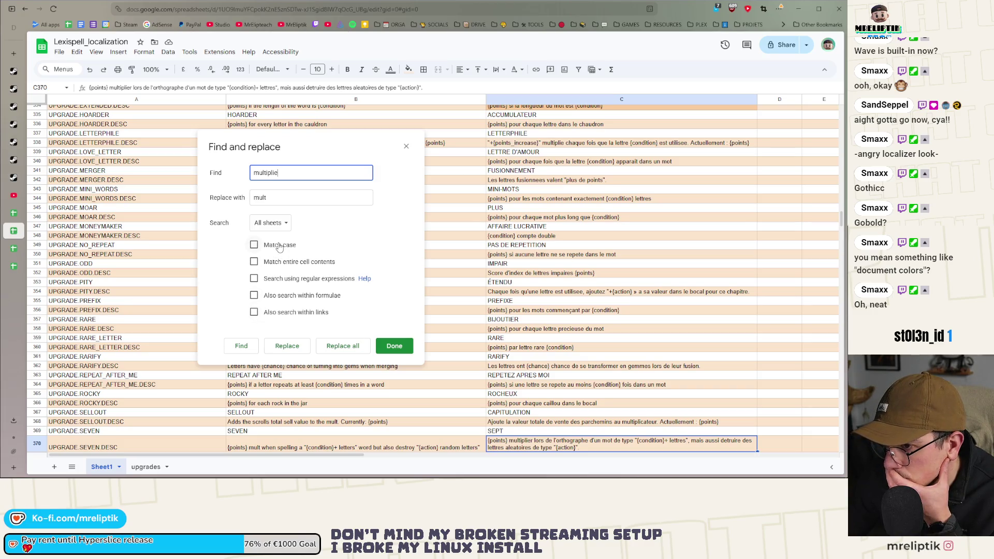
{"action": "left_click", "coordinate": [286, 346]}
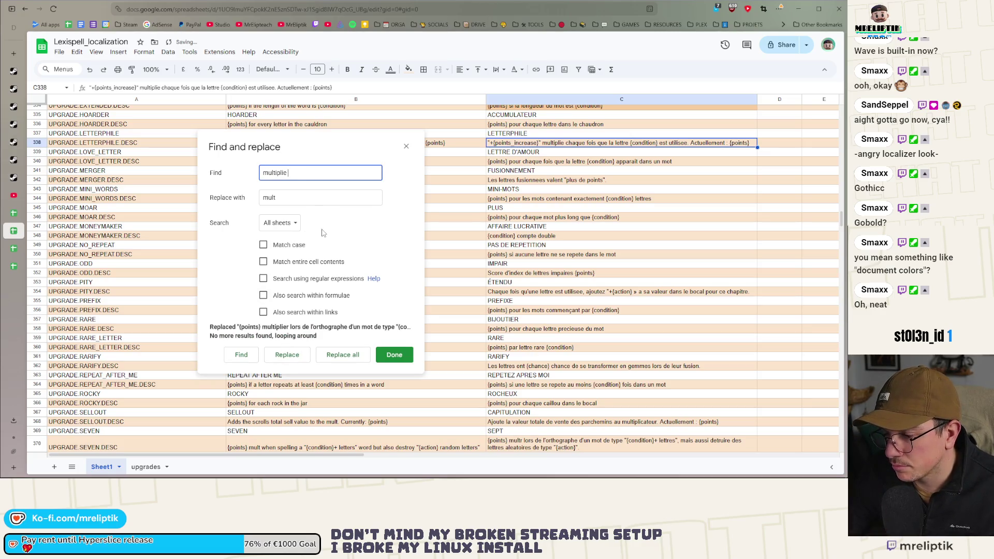
{"action": "left_click", "coordinate": [406, 144]}
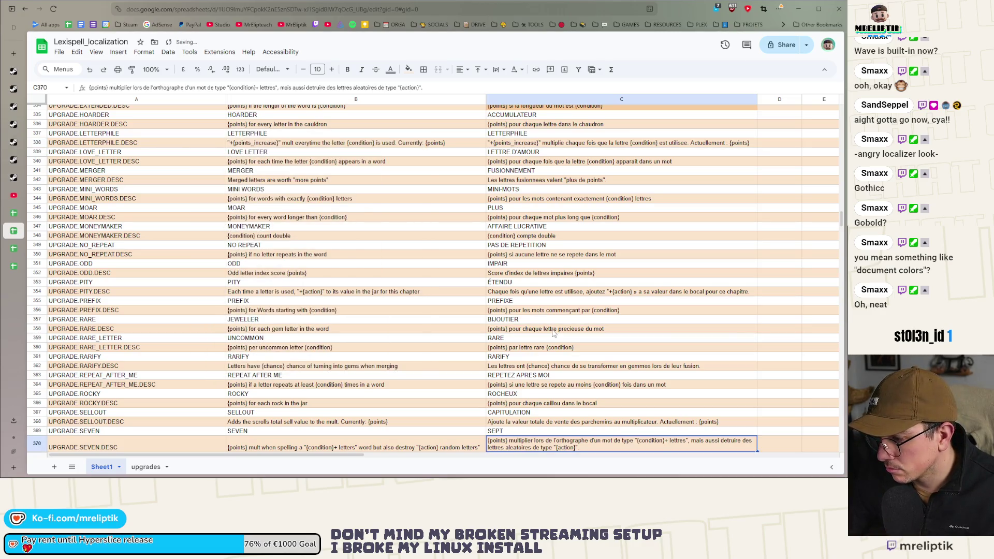
{"action": "scroll", "coordinate": [553, 333], "scroll_direction": "up", "scroll_amount": 3}
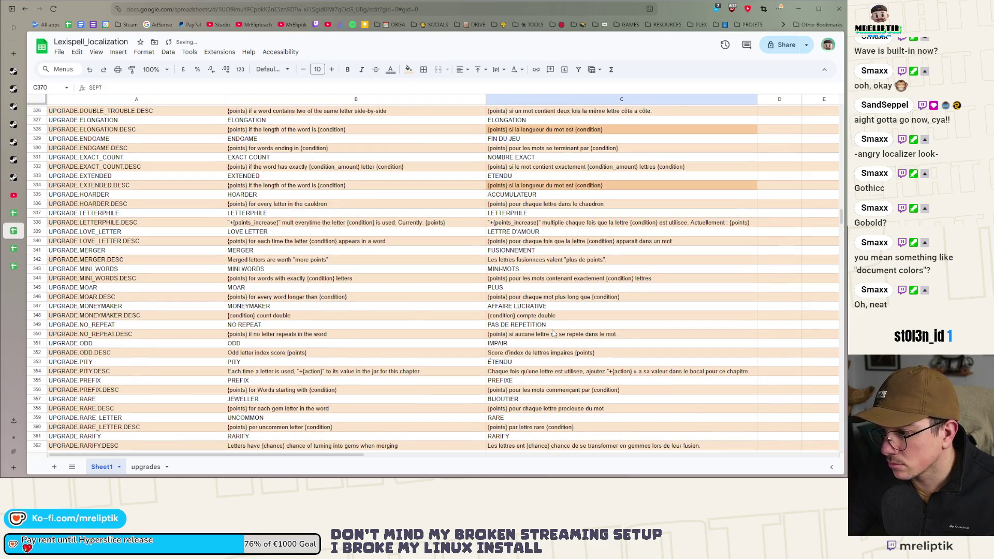
Run Find and replace again, changing 'multiplie' to 'mult' in LETTERPHILE's French text.
{"action": "key", "text": "ctrl+f"}
{"action": "left_click", "coordinate": [800, 97]}
{"action": "type", "text": "multiplie"}
{"action": "key", "text": "Tab"}
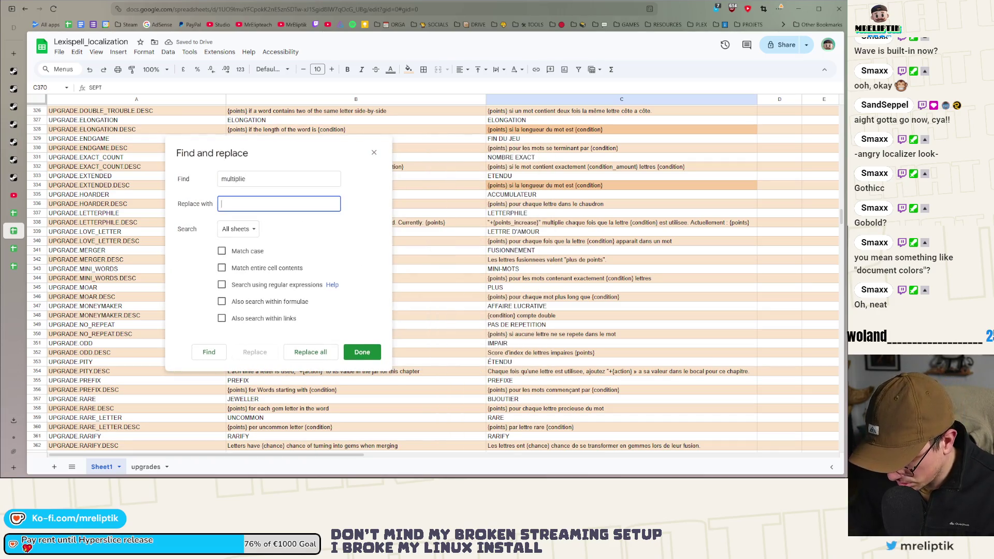
{"action": "type", "text": "mult"}
{"action": "left_click", "coordinate": [216, 352]}
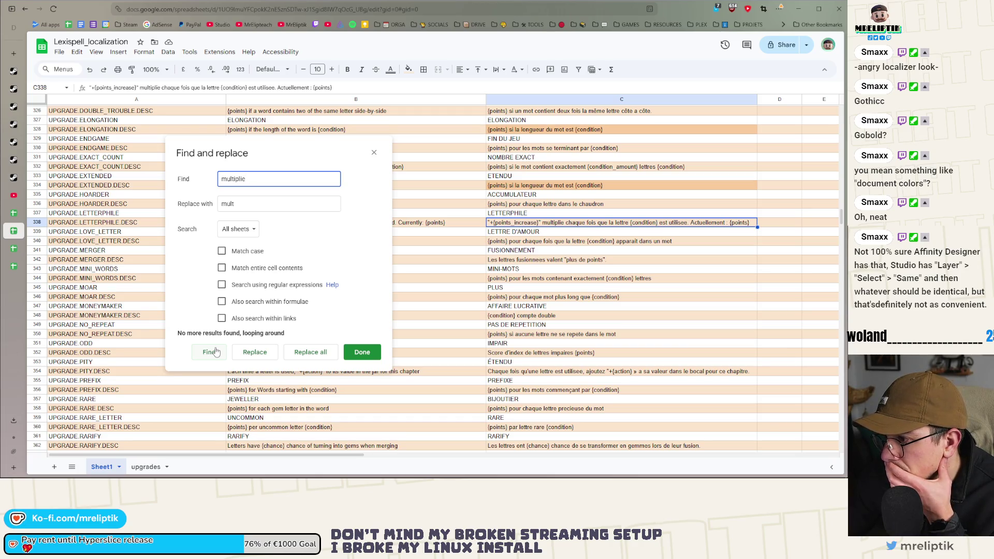
{"action": "left_click", "coordinate": [255, 353]}
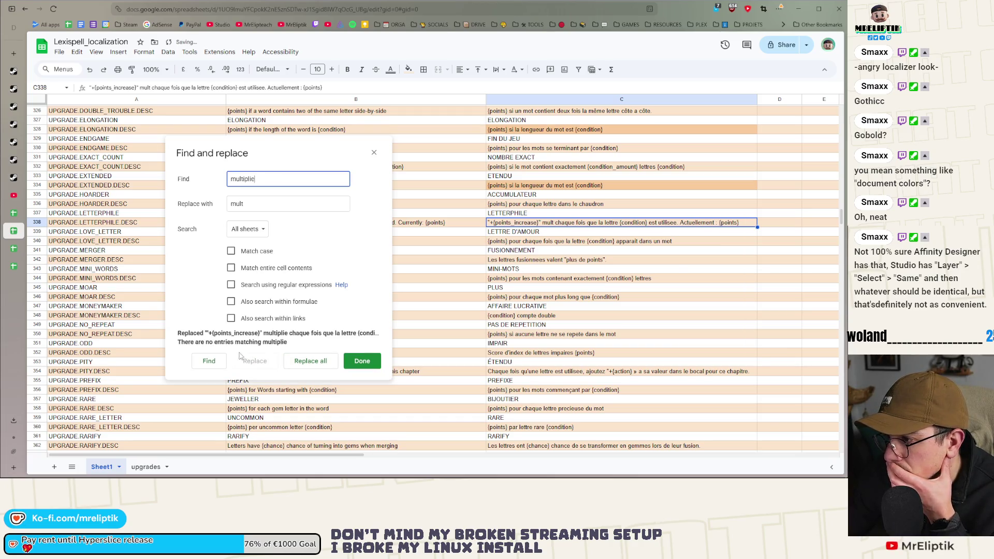
{"action": "left_click", "coordinate": [208, 363]}
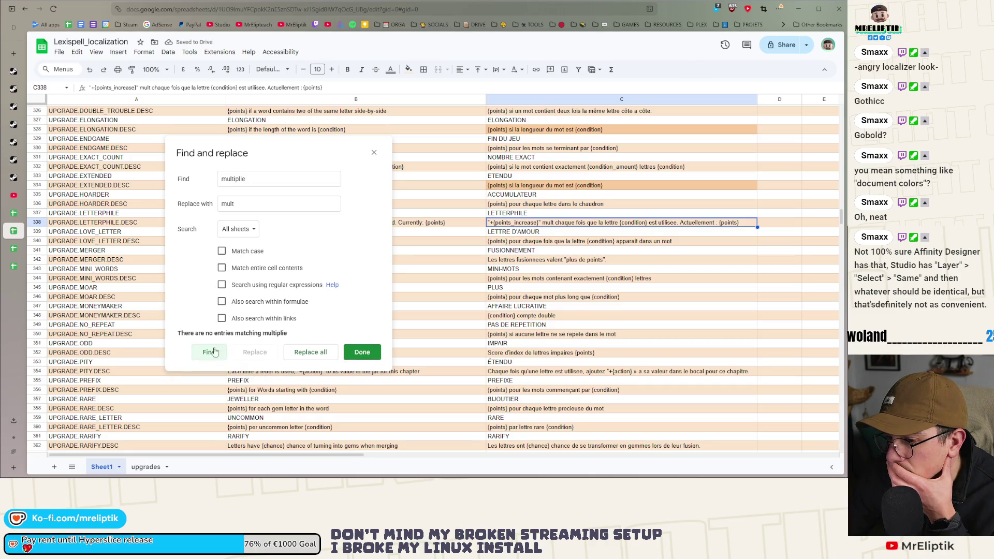
{"action": "left_click", "coordinate": [374, 152]}
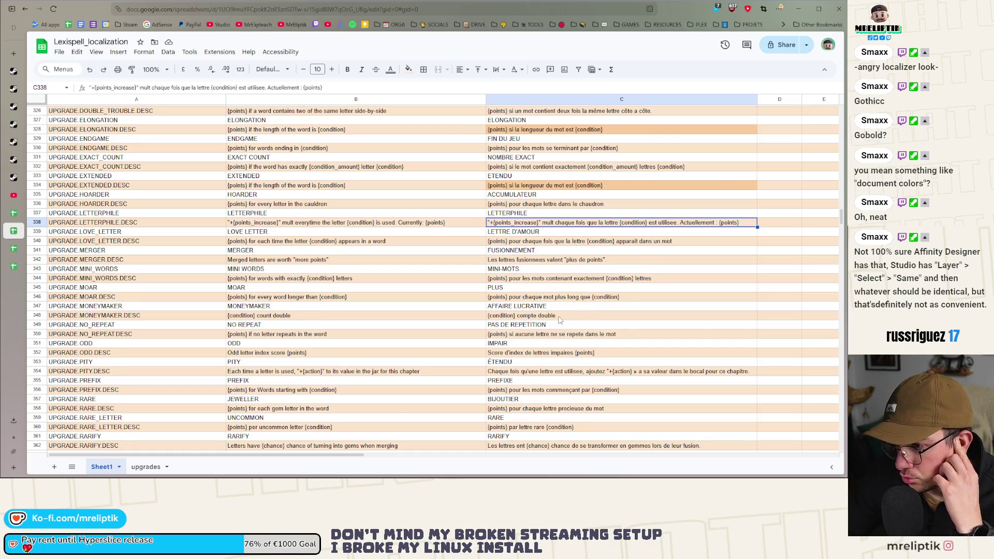
{"action": "scroll", "coordinate": [560, 319], "scroll_direction": "down", "scroll_amount": 2}
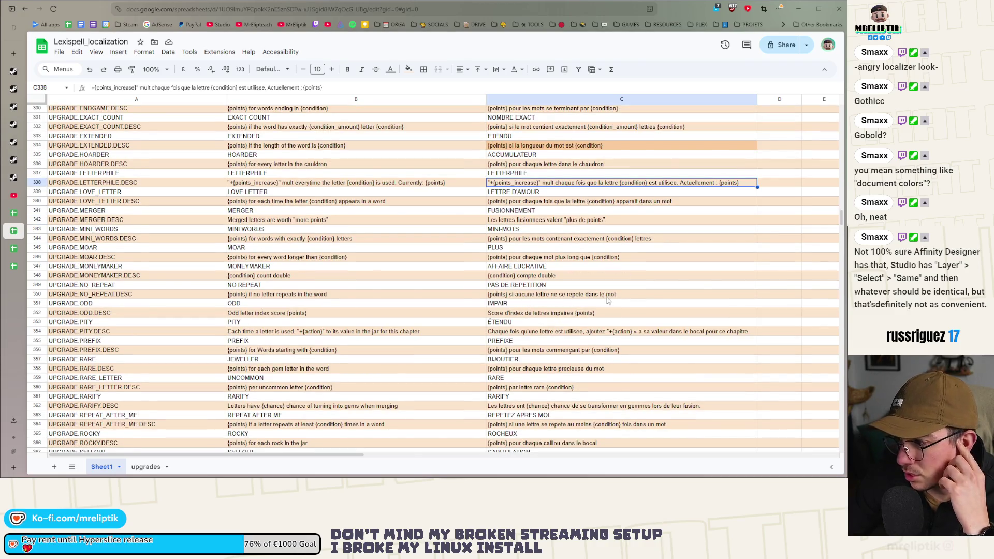
{"action": "scroll", "coordinate": [567, 303], "scroll_direction": "down", "scroll_amount": 2}
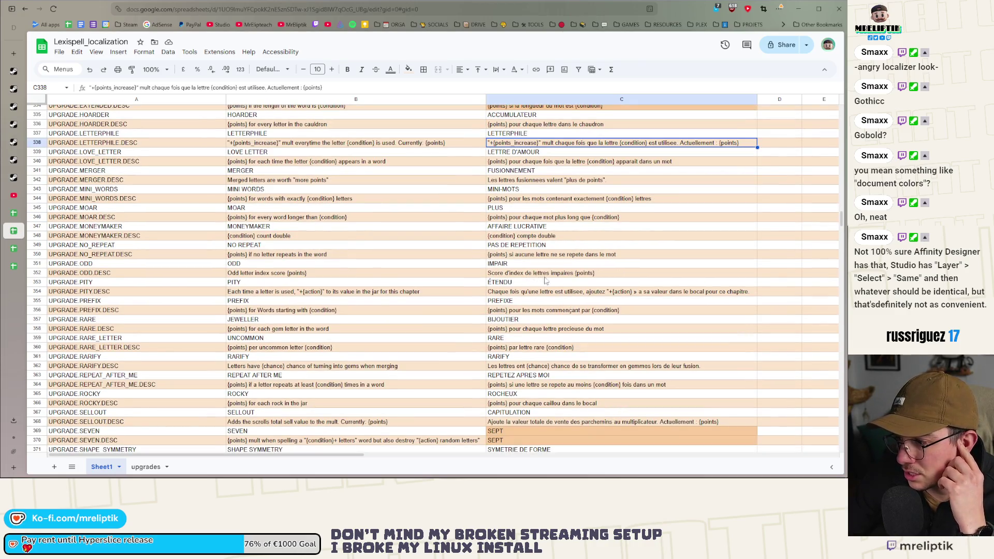
{"action": "left_click", "coordinate": [509, 274]}
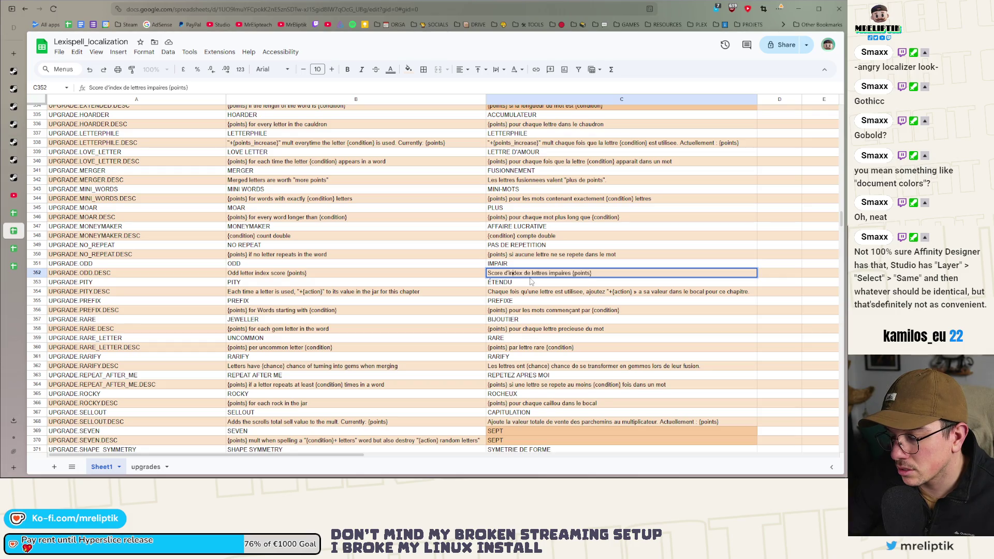
Rewrite the opening of the French ODD.DESC as 'Les lettres en position'.
{"action": "left_click_drag", "start_coordinate": [533, 272], "coordinate": [477, 279]}
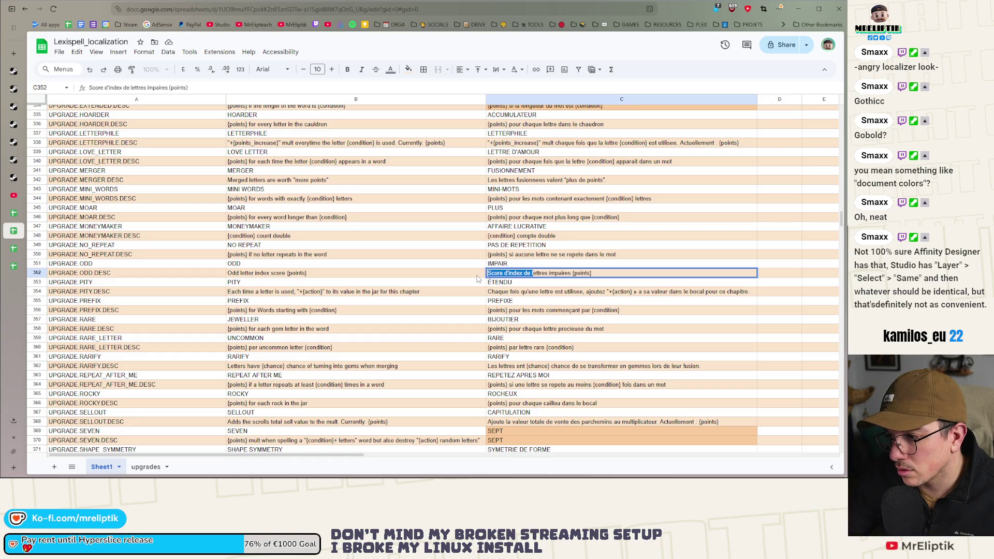
{"action": "type", "text": "Les "}
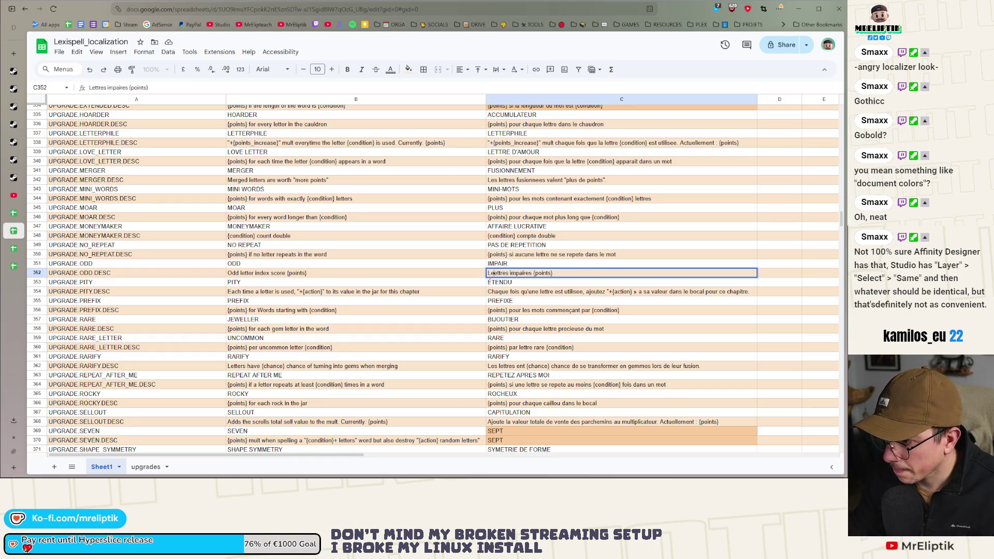
{"action": "type", "text": "l"}
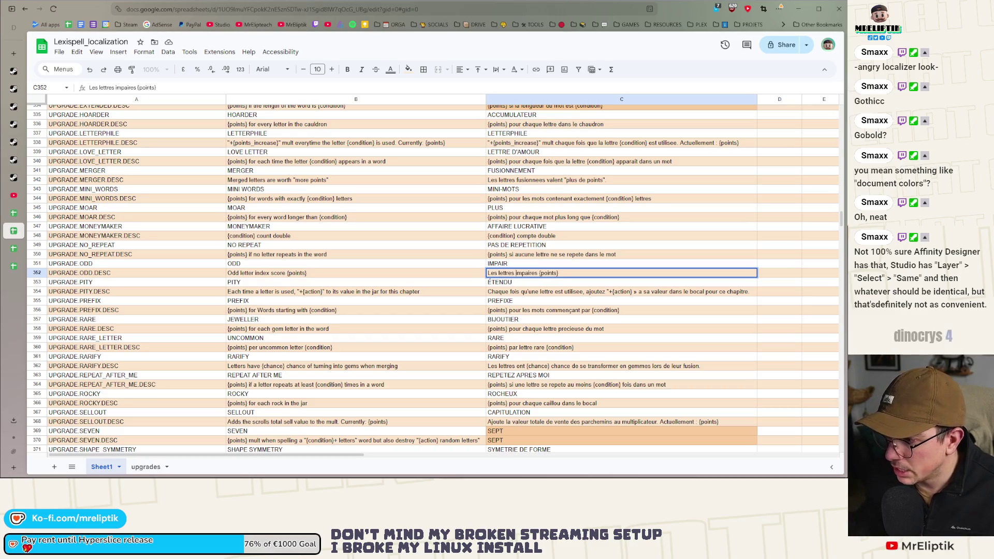
{"action": "type", "text": "ettres en position"}
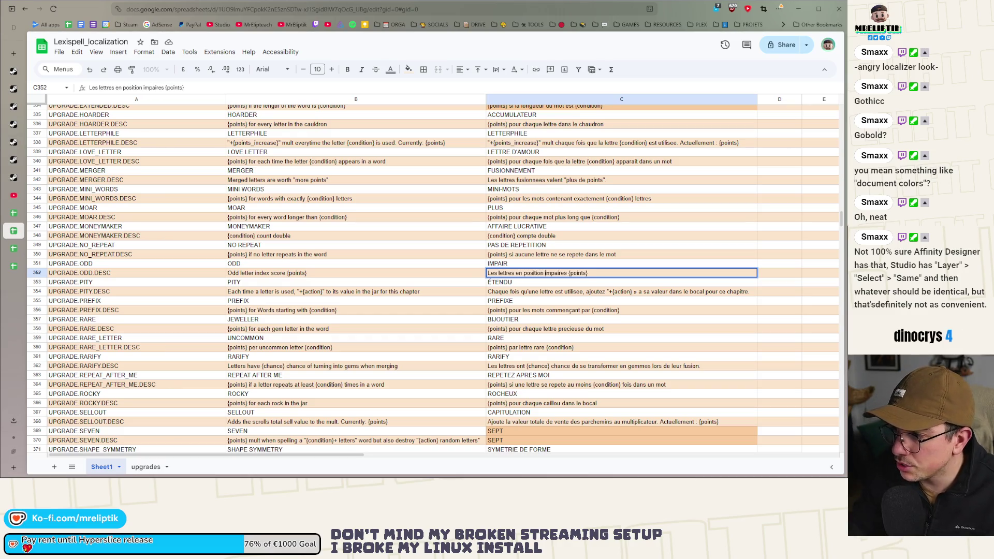
{"action": "left_click", "coordinate": [362, 275]}
Remove 'index' from the English ODD.DESC wording, then undo the last change.
{"action": "double_click", "coordinate": [240, 274]}
{"action": "double_click", "coordinate": [262, 272]}
{"action": "type", "text": "po"}
{"action": "key", "text": "BackSpace"}
{"action": "key", "text": "BackSpace"}
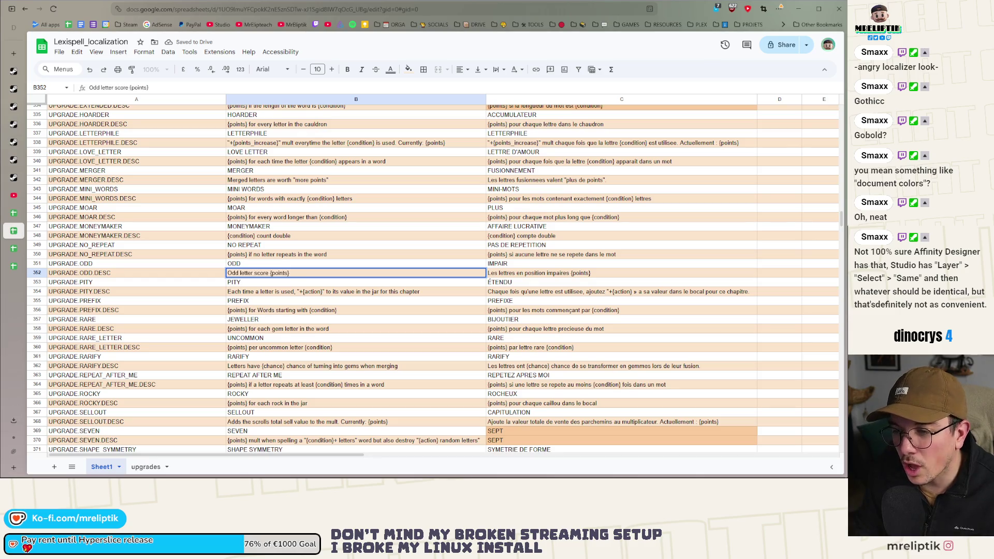
{"action": "key", "text": "Return"}
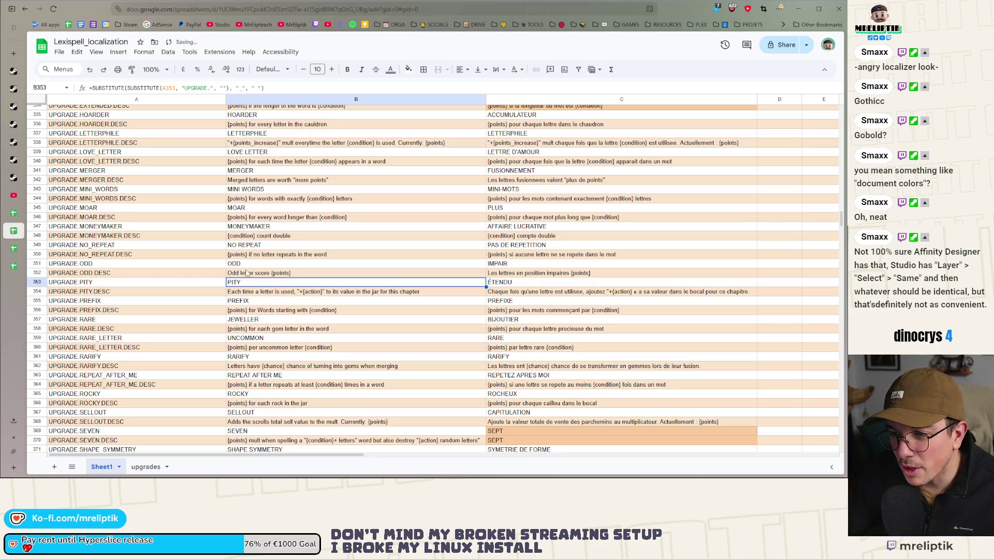
{"action": "key", "text": "ctrl+z"}
{"action": "left_click", "coordinate": [306, 311]}
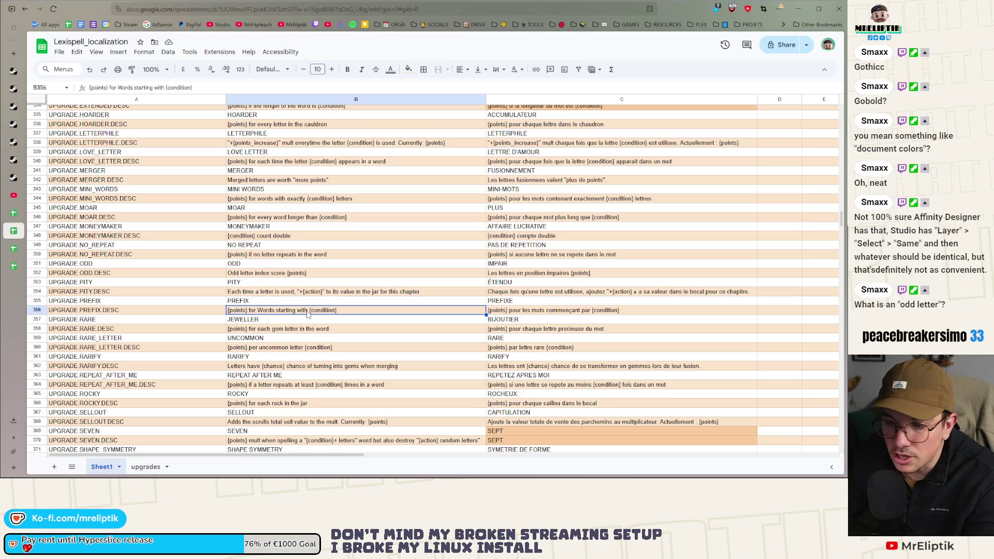
{"action": "left_click", "coordinate": [267, 273]}
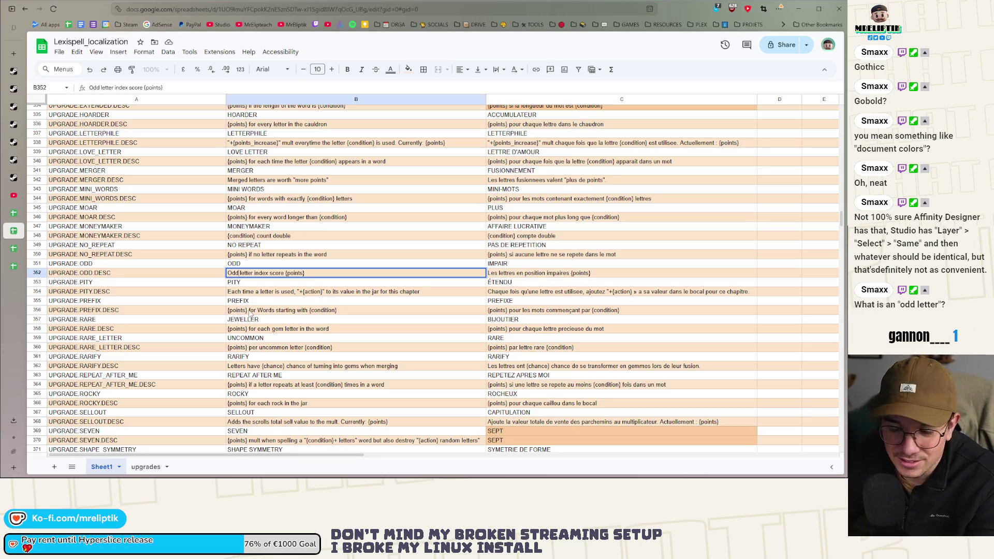
{"action": "key", "text": "Return"}
{"action": "left_click", "coordinate": [238, 275]}
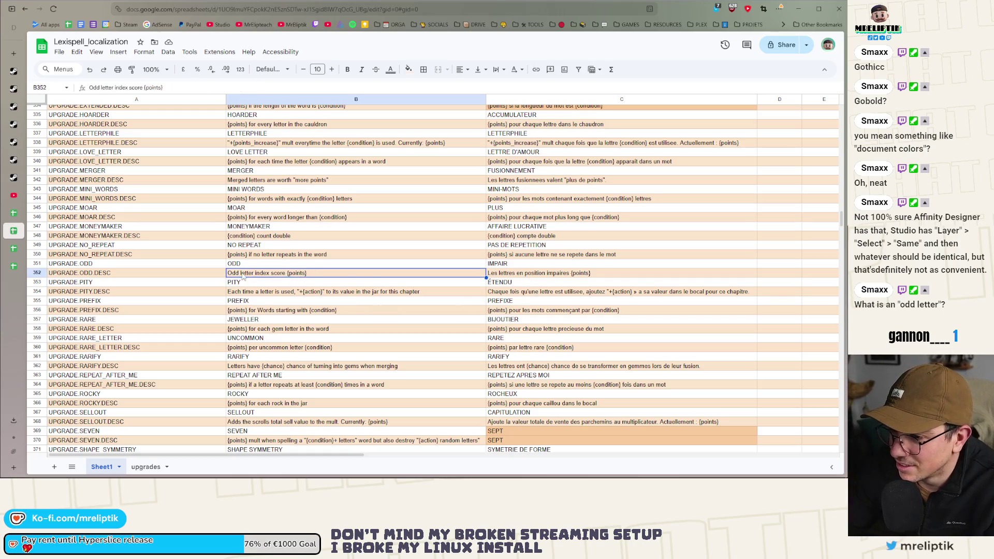
{"action": "double_click", "coordinate": [262, 276]}
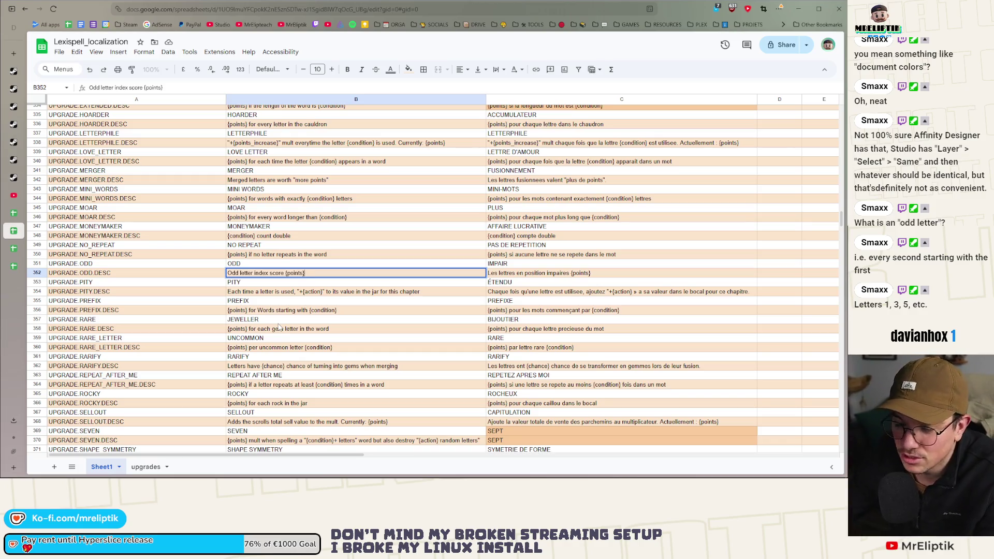
In French PITY.DESC, change 'ajoutez' to 'ajoute' and 'bocal' to 'chaudron'.
{"action": "left_click", "coordinate": [321, 311]}
{"action": "left_click", "coordinate": [503, 293]}
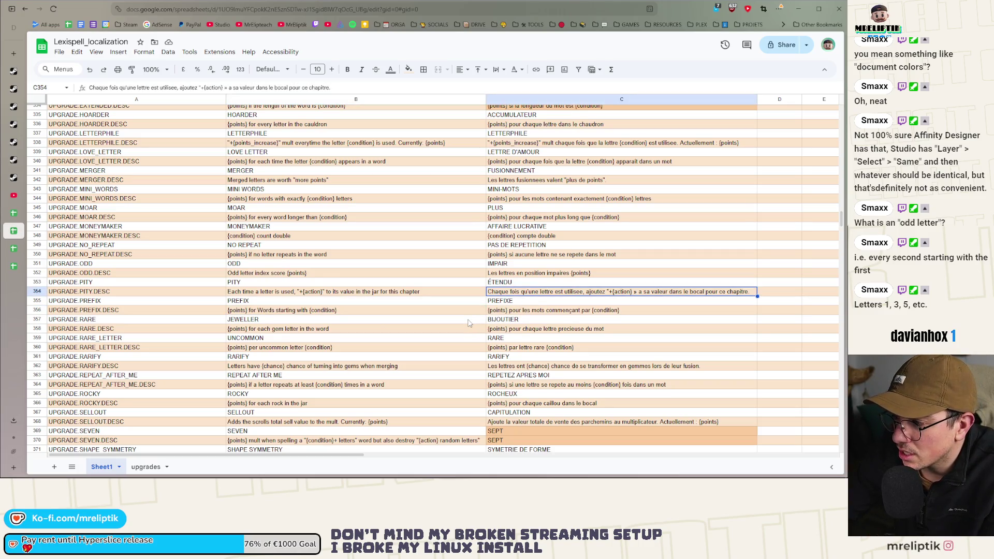
{"action": "double_click", "coordinate": [603, 292]}
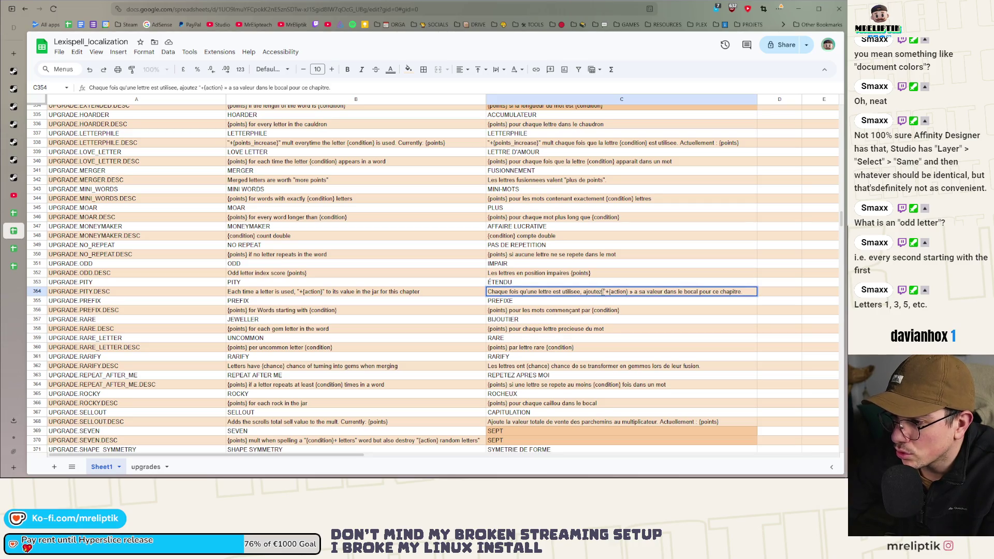
{"action": "key", "text": "BackSpace"}
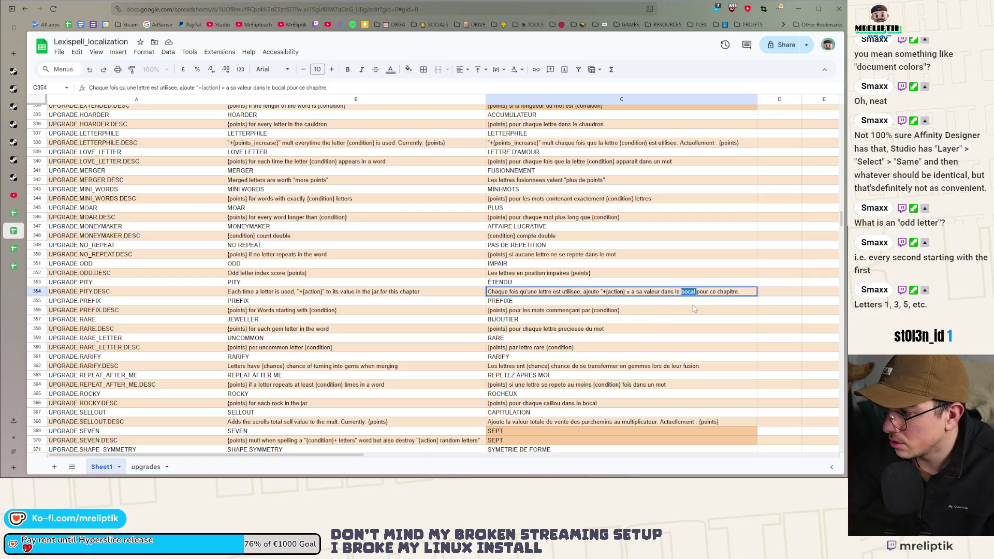
{"action": "type", "text": "cau"}
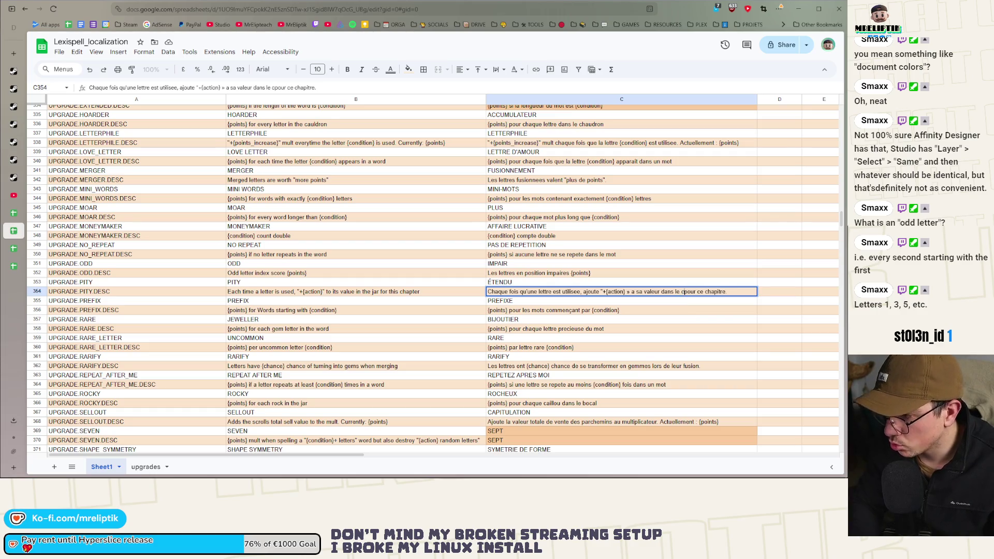
{"action": "key", "text": "BackSpace"}
{"action": "key", "text": "BackSpace"}
{"action": "key", "text": "BackSpace"}
{"action": "type", "text": "haudron"}
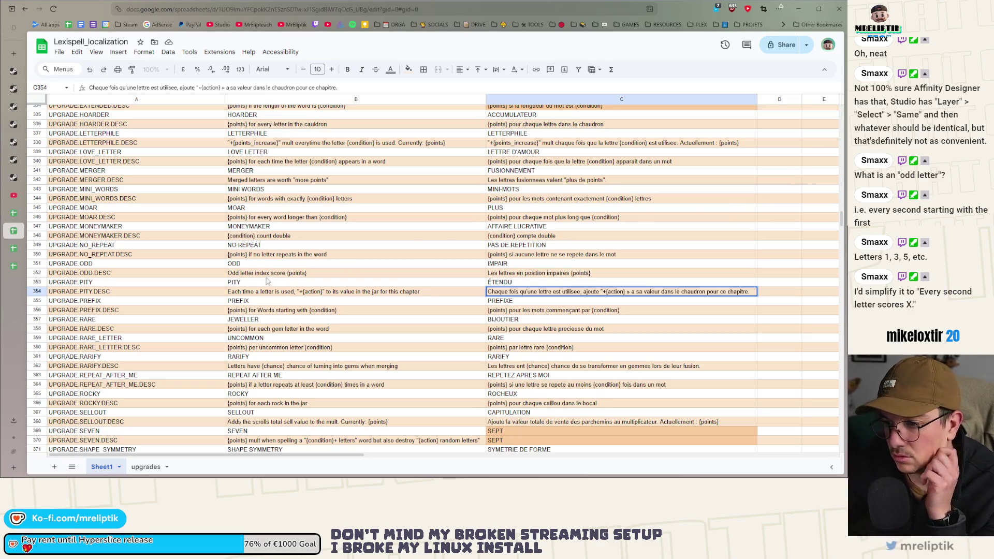
{"action": "left_click", "coordinate": [249, 273]}
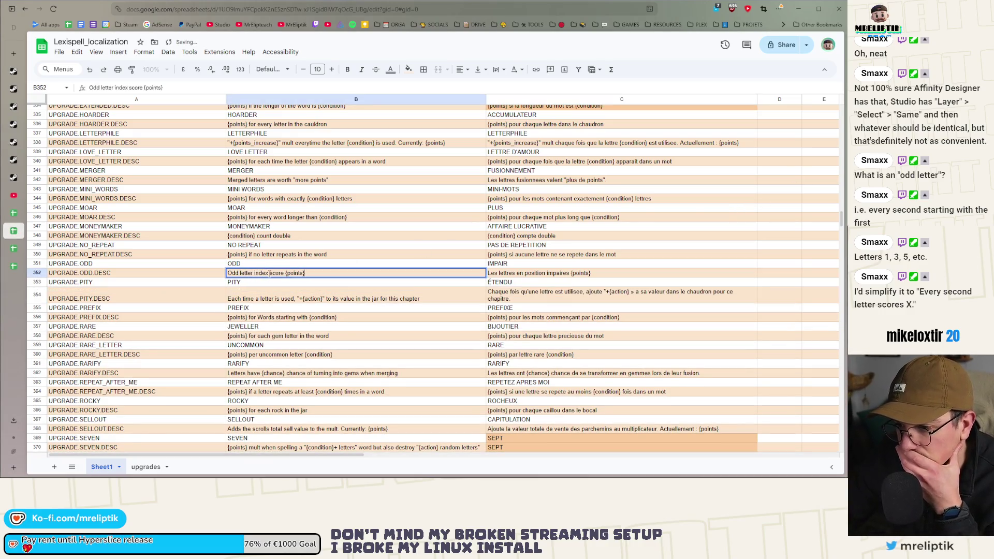
Reword English ODD.DESC to 'Every second letter scores {points}'.
{"action": "left_click_drag", "start_coordinate": [270, 273], "coordinate": [223, 277]}
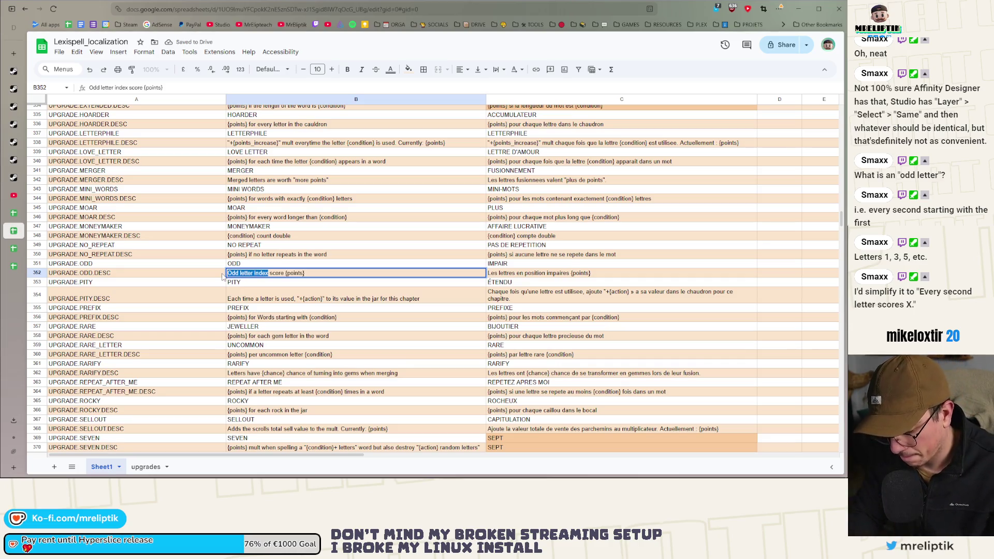
{"action": "type", "text": "Every second letter "}
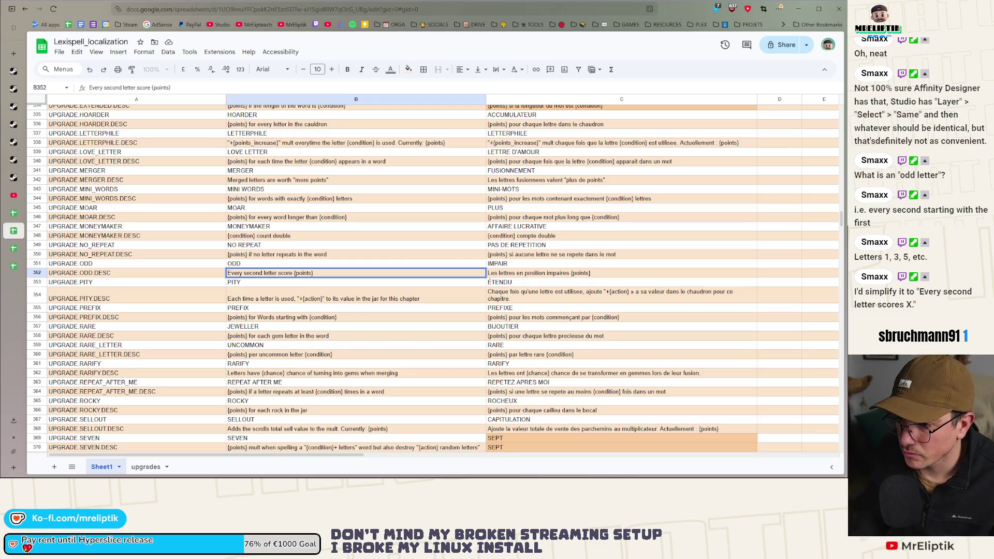
{"action": "type", "text": "s"}
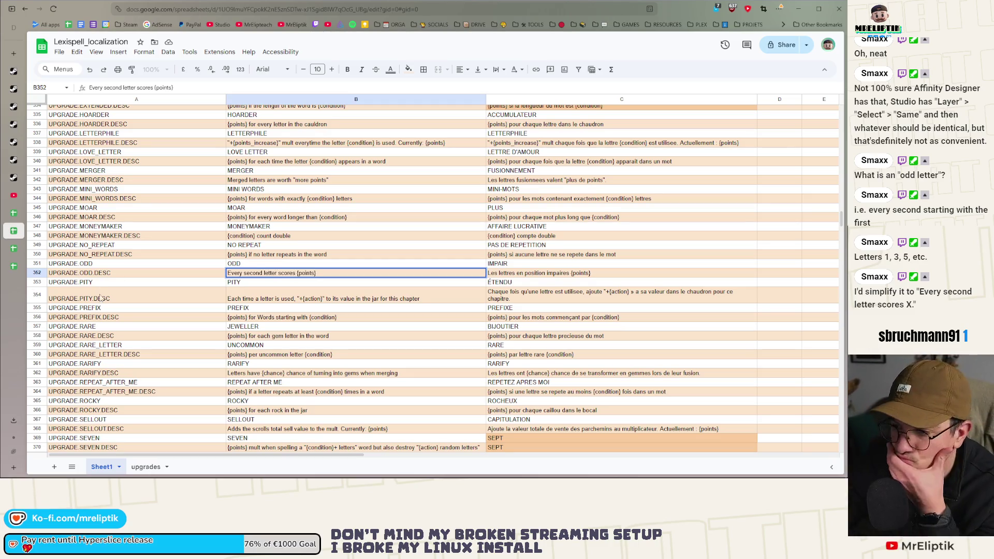
{"action": "key", "text": "shift+Return"}
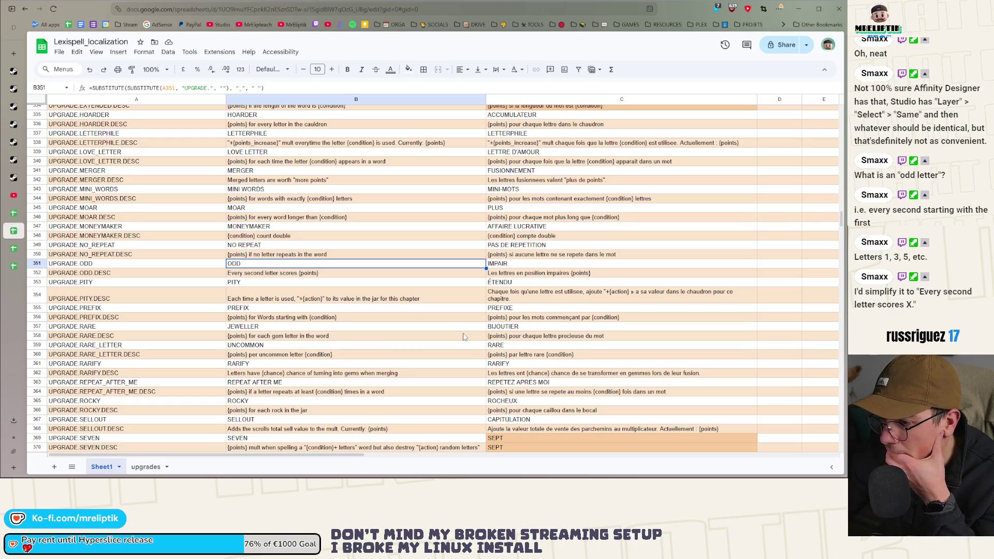
Lowercase 'Words' to 'words' in the English PREFIX.DESC text.
{"action": "double_click", "coordinate": [264, 318]}
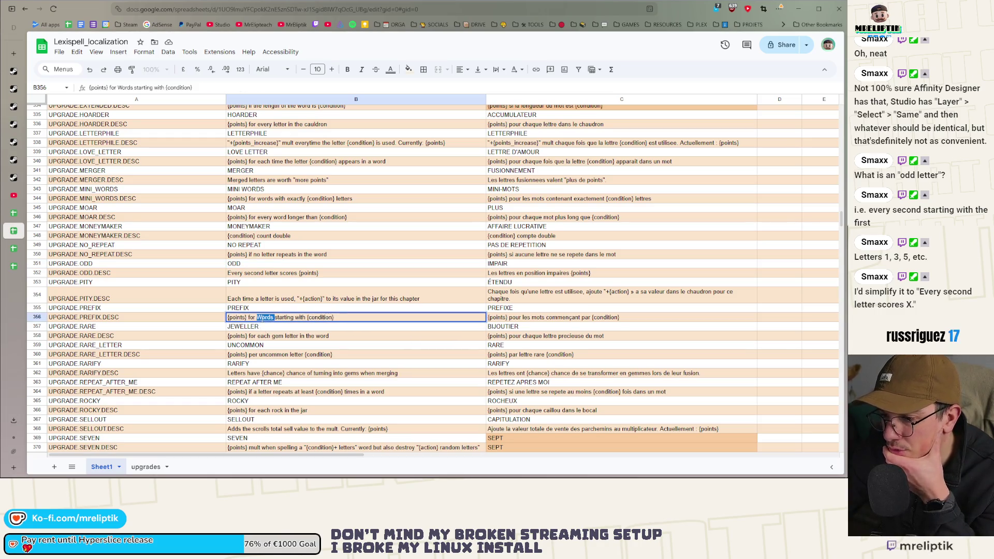
{"action": "type", "text": "words"}
{"action": "key", "text": "Return"}
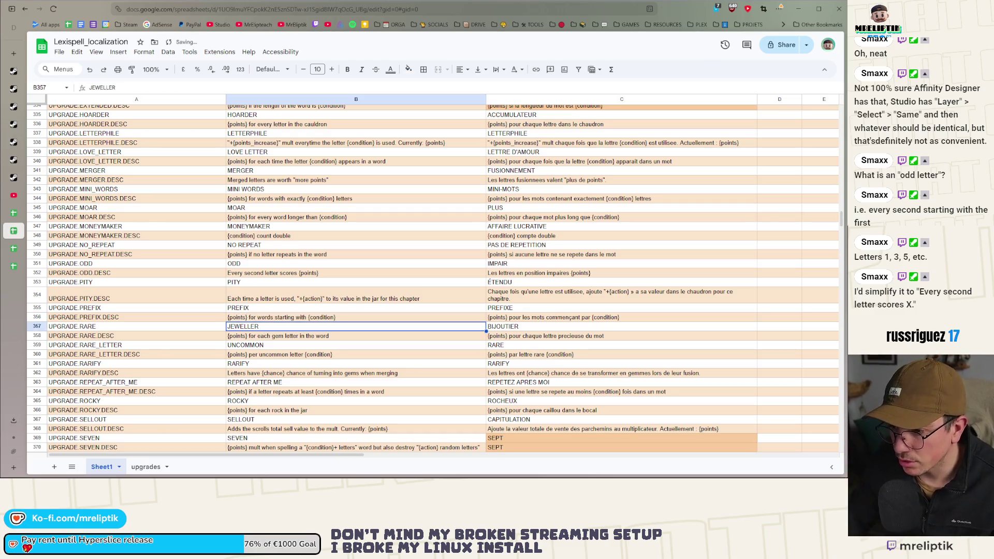
Inspect the word 'precieuse' in the French RARE.DESC translation.
{"action": "left_click", "coordinate": [529, 338]}
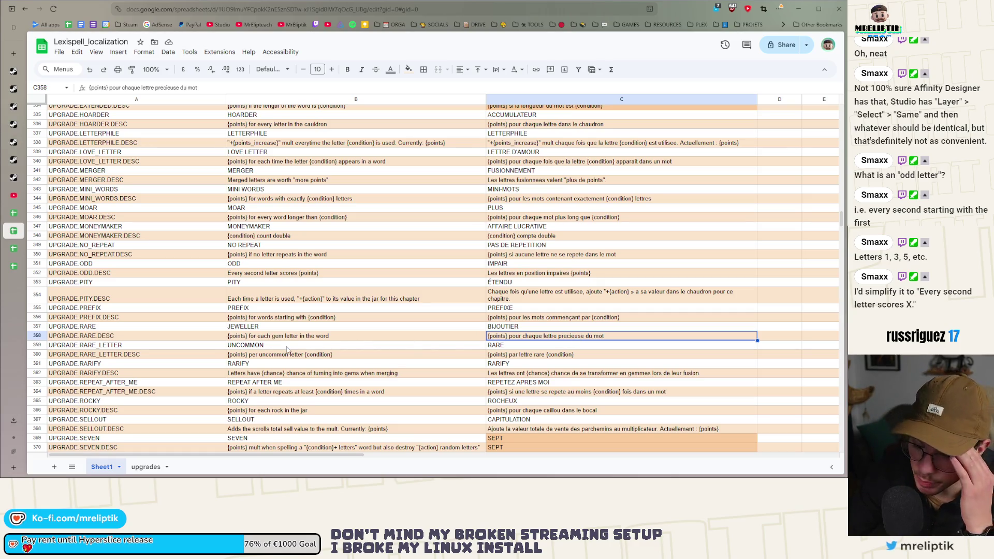
{"action": "double_click", "coordinate": [566, 336]}
{"action": "double_click", "coordinate": [566, 336]}
{"action": "left_click", "coordinate": [568, 336]}
{"action": "double_click", "coordinate": [567, 336]}
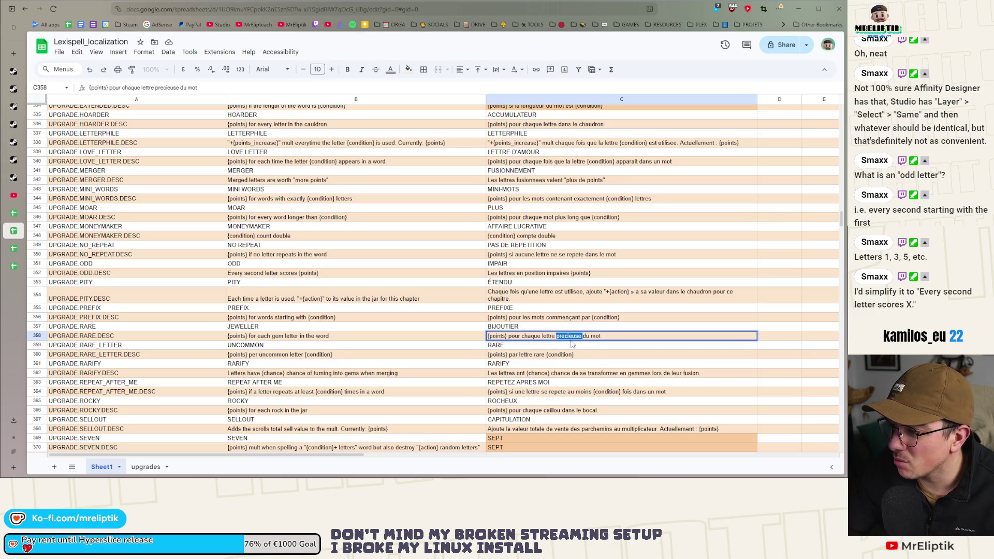
{"action": "left_click", "coordinate": [444, 346]}
Search for 'gemme' and replace 'gemmes' with 'lettre precieuse' in French RARIFY.DESC.
{"action": "key", "text": "ctrl+f"}
{"action": "type", "text": "gem"}
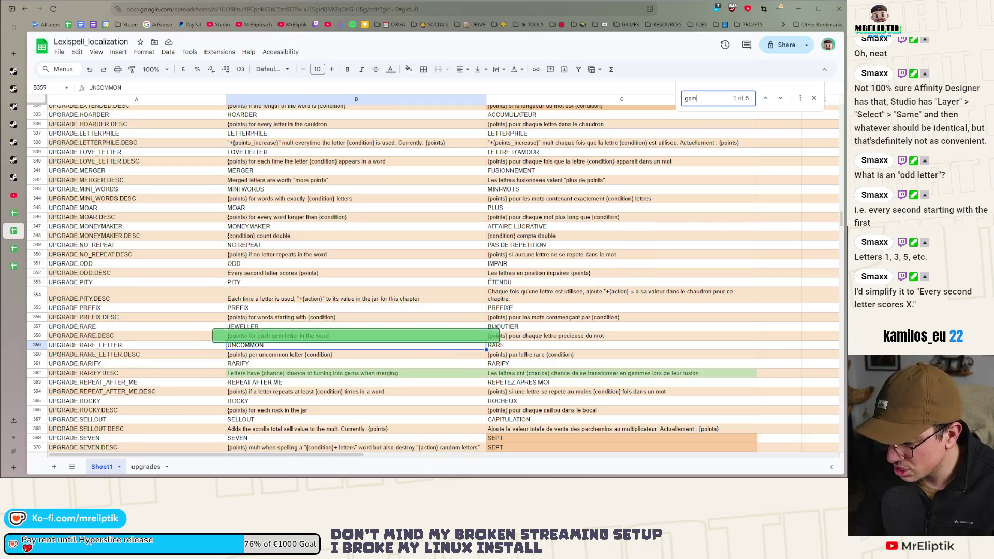
{"action": "type", "text": "me"}
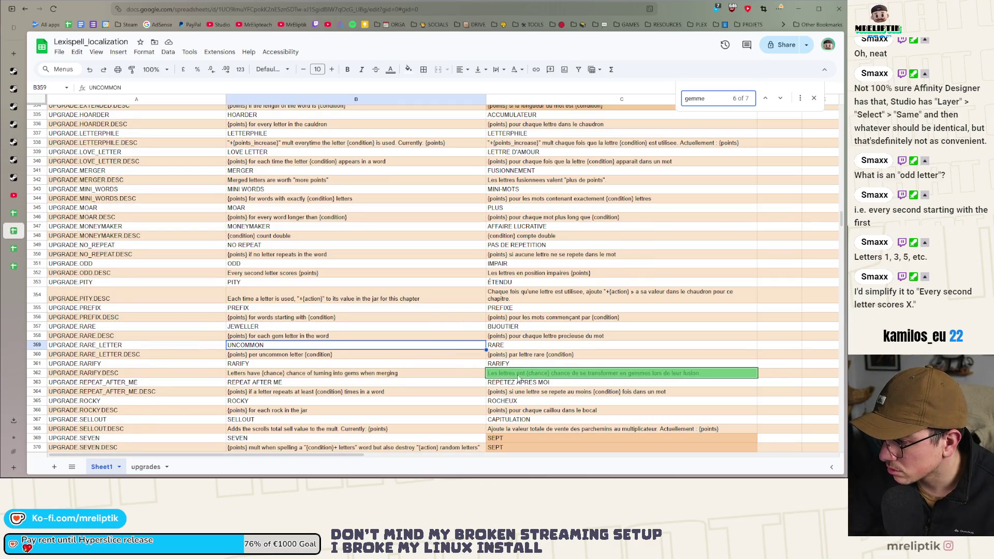
{"action": "double_click", "coordinate": [636, 373]}
{"action": "double_click", "coordinate": [635, 374]}
{"action": "type", "text": "lettre precieuse"}
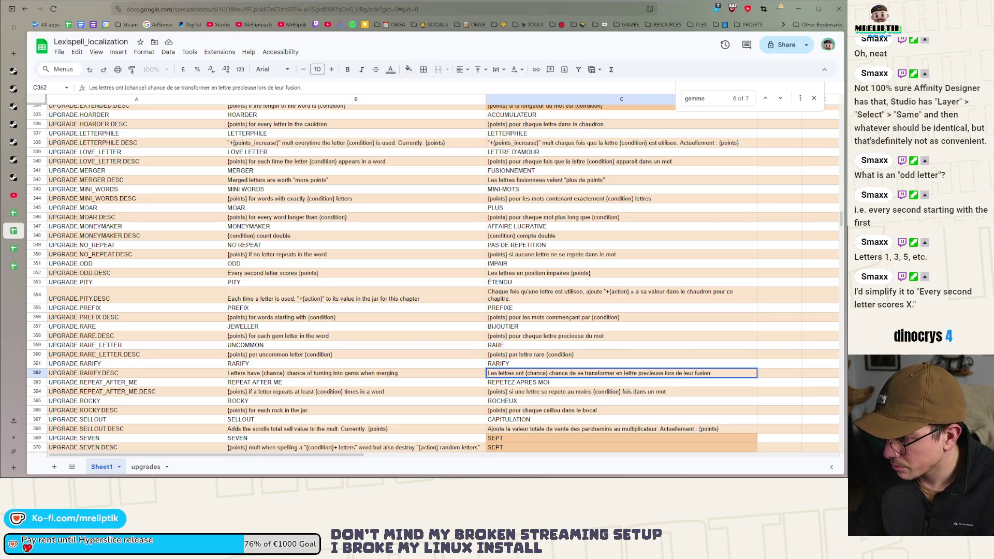
{"action": "left_click", "coordinate": [671, 365]}
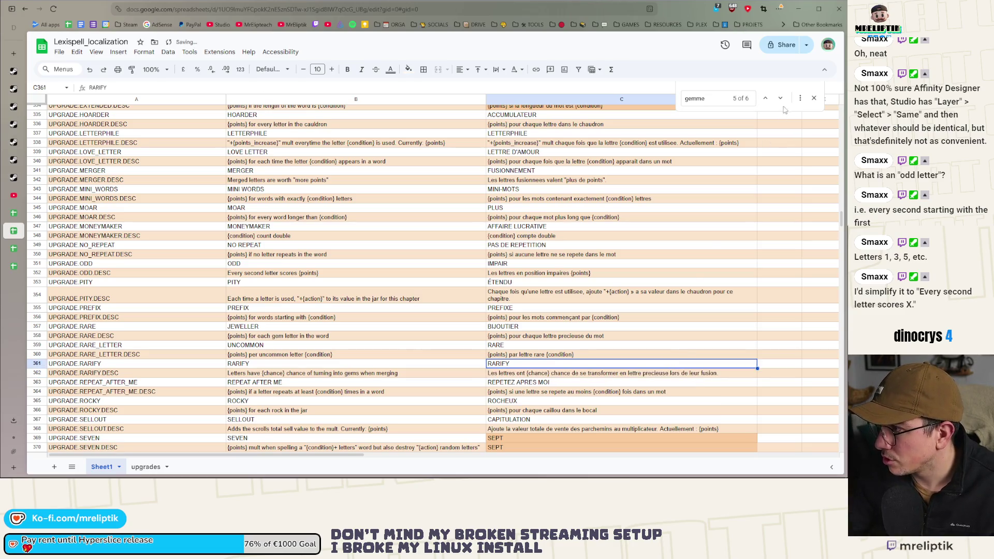
Replace 'lettre de gemme' with 'lettre precieuse' in the French SPAWNER.DESC text.
{"action": "left_click", "coordinate": [780, 98]}
{"action": "scroll", "coordinate": [644, 242], "scroll_direction": "down", "scroll_amount": 2}
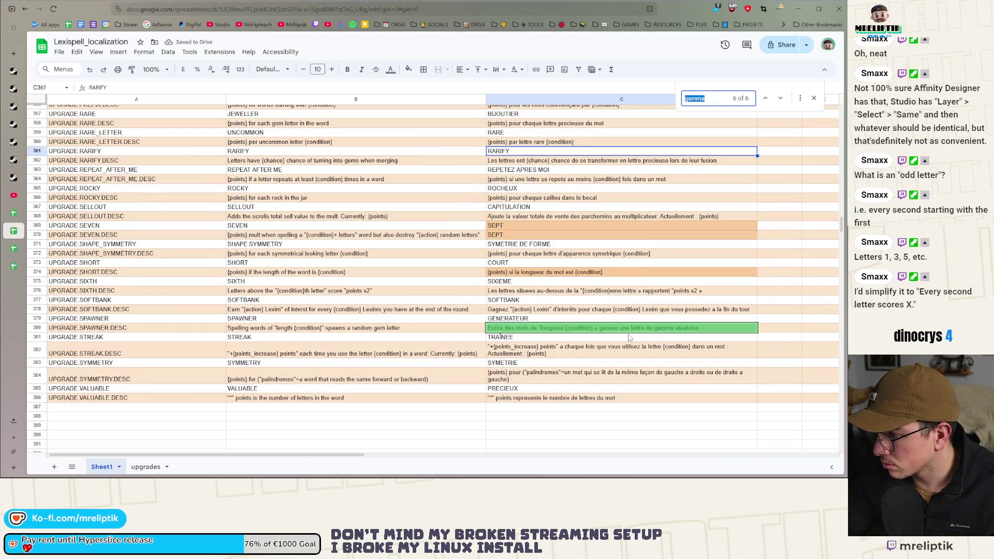
{"action": "double_click", "coordinate": [656, 332]}
{"action": "double_click", "coordinate": [660, 331]}
{"action": "key", "text": "BackSpace"}
{"action": "key", "text": "BackSpace"}
{"action": "key", "text": "BackSpace"}
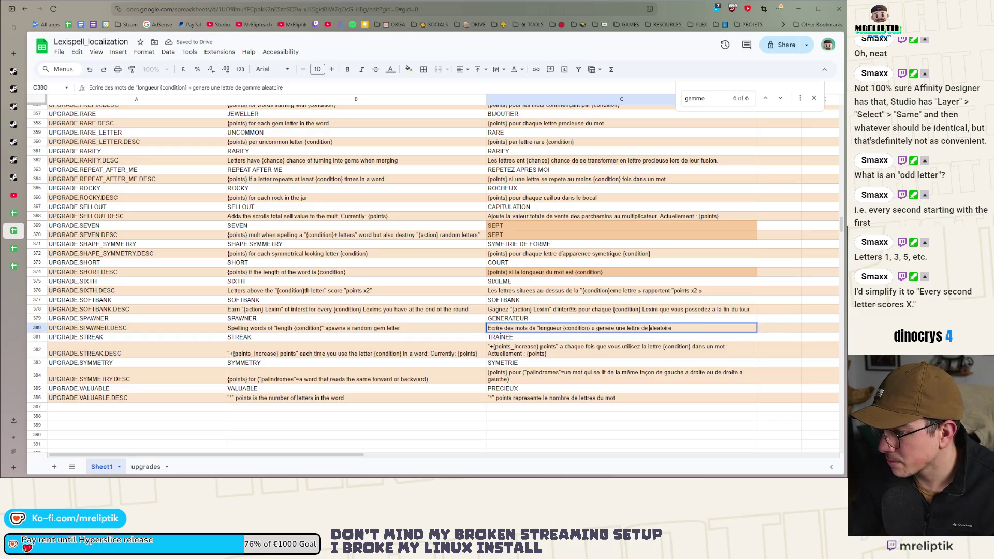
{"action": "key", "text": "BackSpace"}
{"action": "type", "text": "precieuse"}
{"action": "key", "text": "BackSpace"}
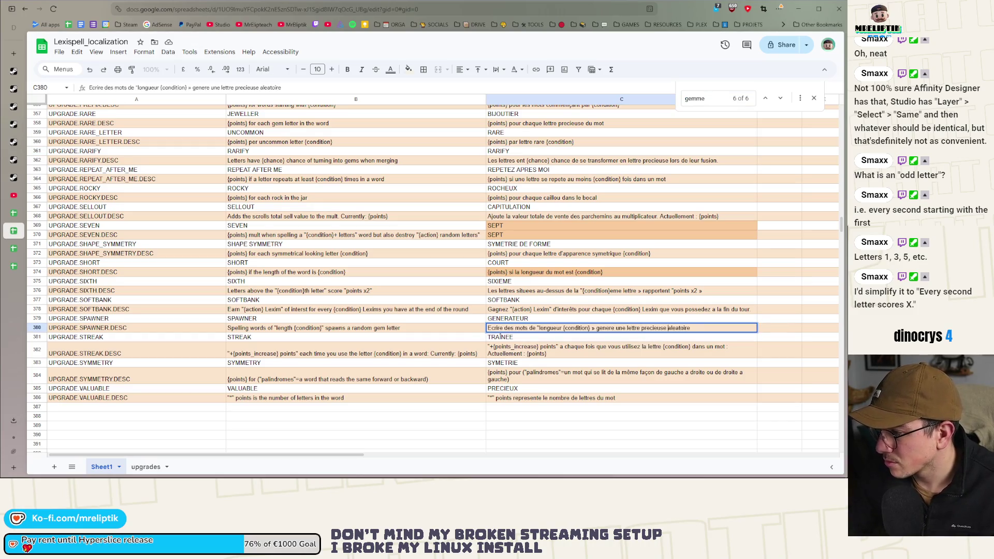
{"action": "key", "text": "Return"}
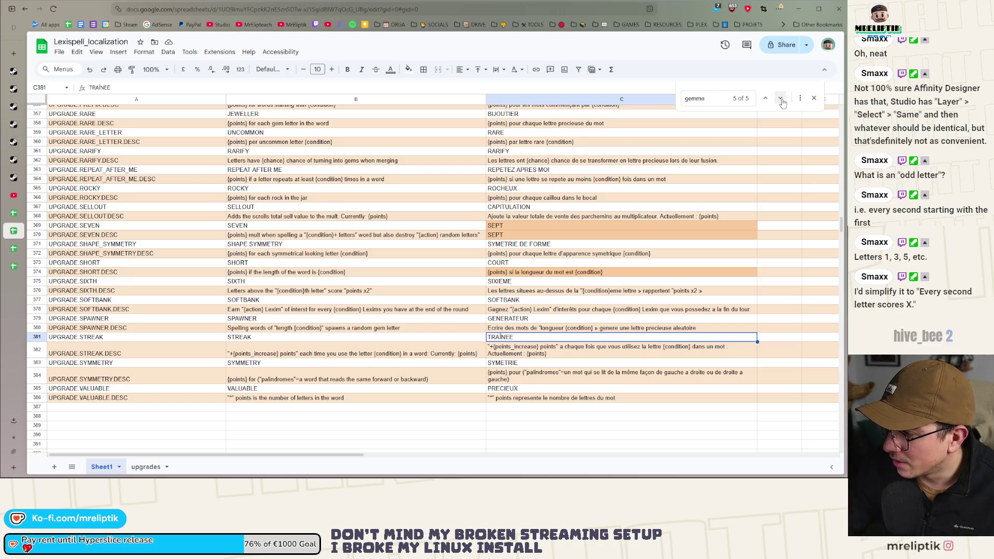
{"action": "left_click", "coordinate": [782, 102]}
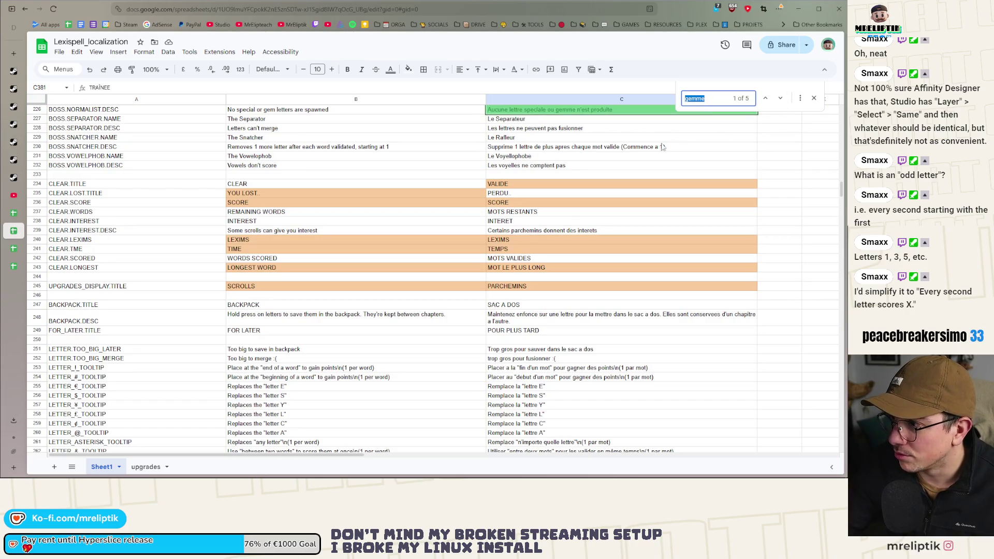
Replace 'gemme' with 'precieuse' in the French NORMALIST.DESC text.
{"action": "scroll", "coordinate": [591, 151], "scroll_direction": "up", "scroll_amount": 1}
{"action": "double_click", "coordinate": [564, 150]}
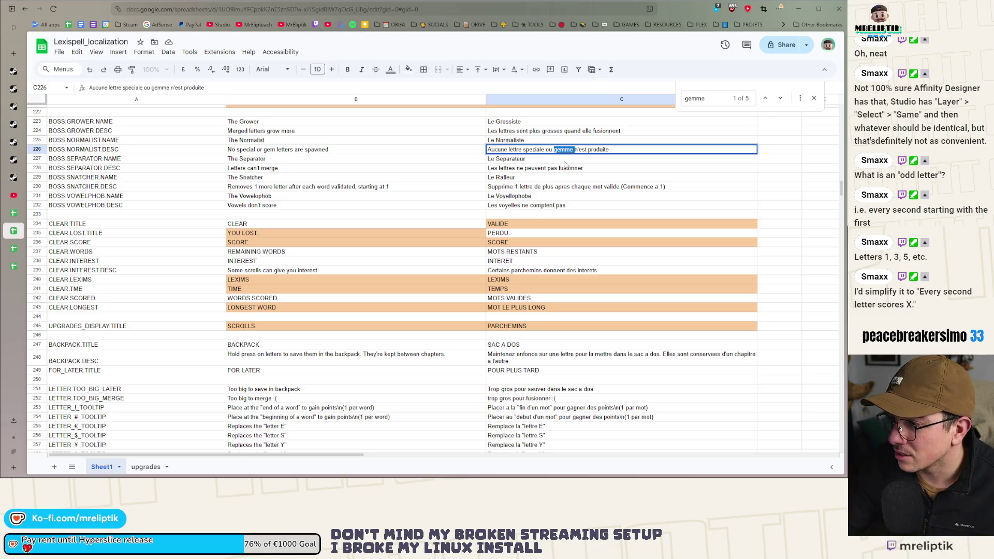
{"action": "type", "text": "precieuse"}
{"action": "left_click", "coordinate": [621, 178]}
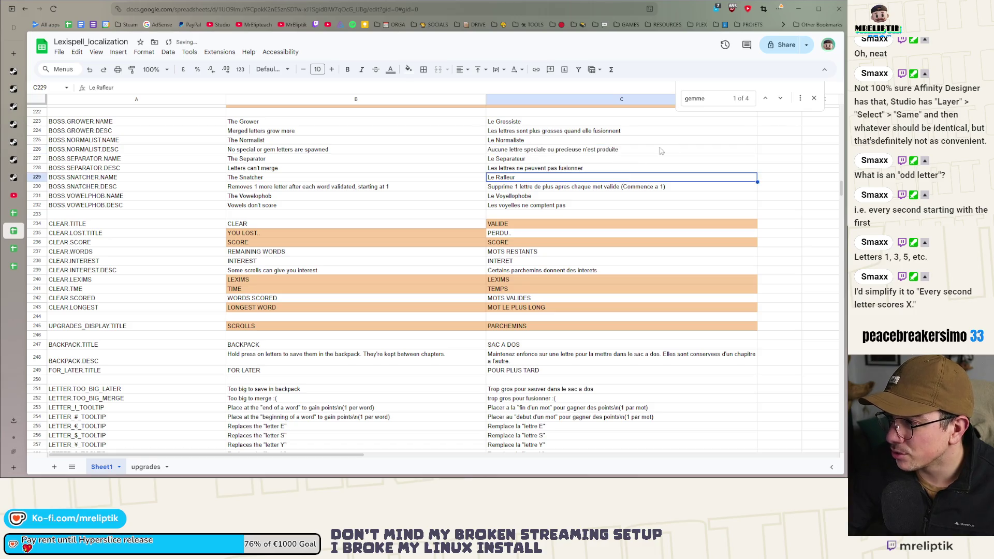
Change 'gemmes' to 'precieuses' in the French LETTER_RUBY translation.
{"action": "left_click", "coordinate": [780, 99]}
{"action": "scroll", "coordinate": [557, 361], "scroll_direction": "down", "scroll_amount": 3}
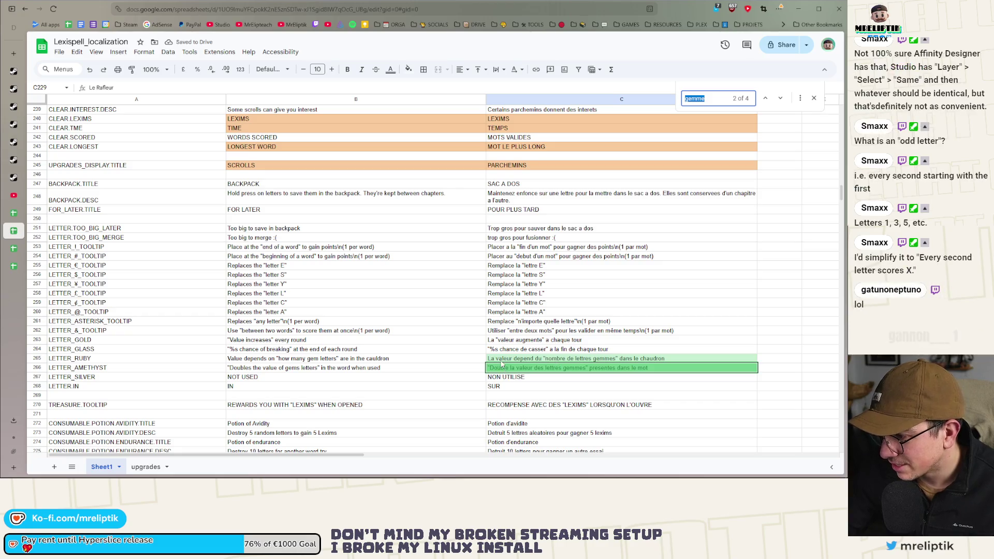
{"action": "double_click", "coordinate": [589, 358]}
{"action": "type", "text": "precieuse"}
{"action": "key", "text": "BackSpace"}
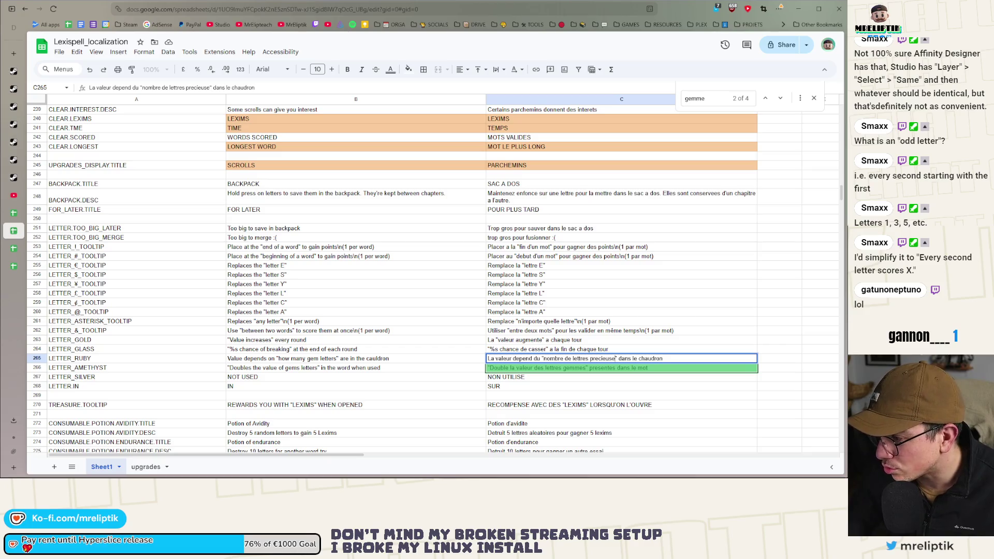
{"action": "type", "text": "s"}
{"action": "key", "text": "Return"}
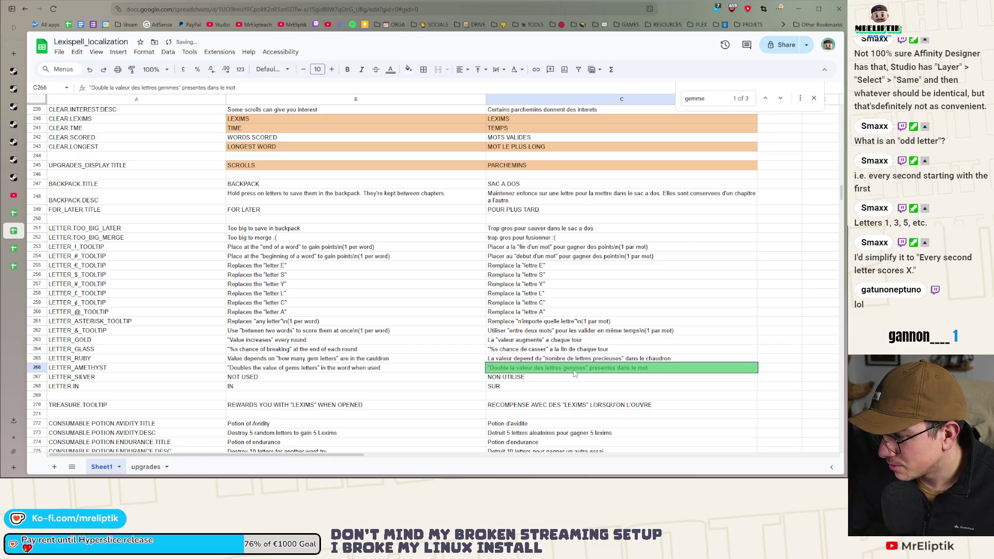
Change 'gemmes' to 'precieuses' in the French LETTER_AMETHYST translation.
{"action": "double_click", "coordinate": [572, 367]}
{"action": "double_click", "coordinate": [572, 368]}
{"action": "type", "text": "s"}
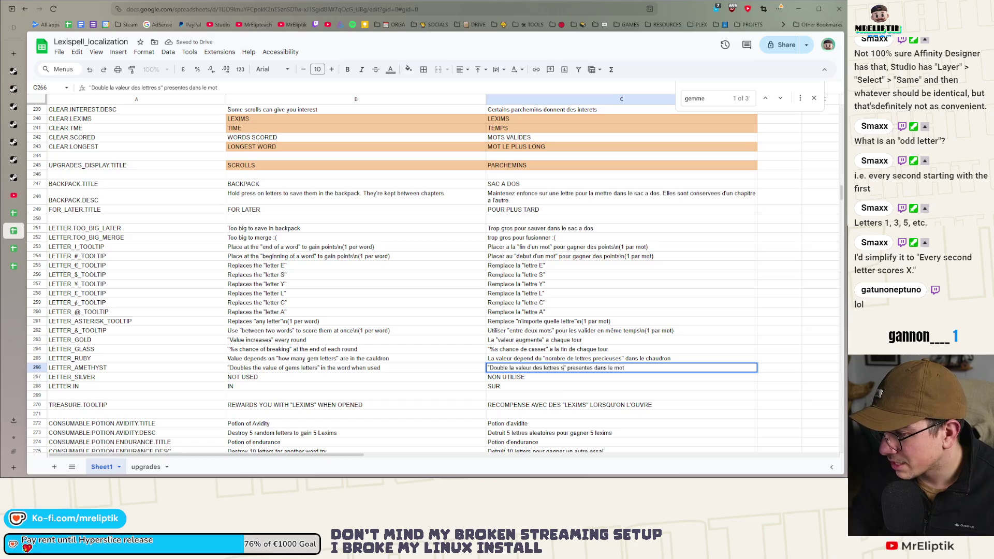
{"action": "key", "text": "Escape"}
{"action": "key", "text": "Delete"}
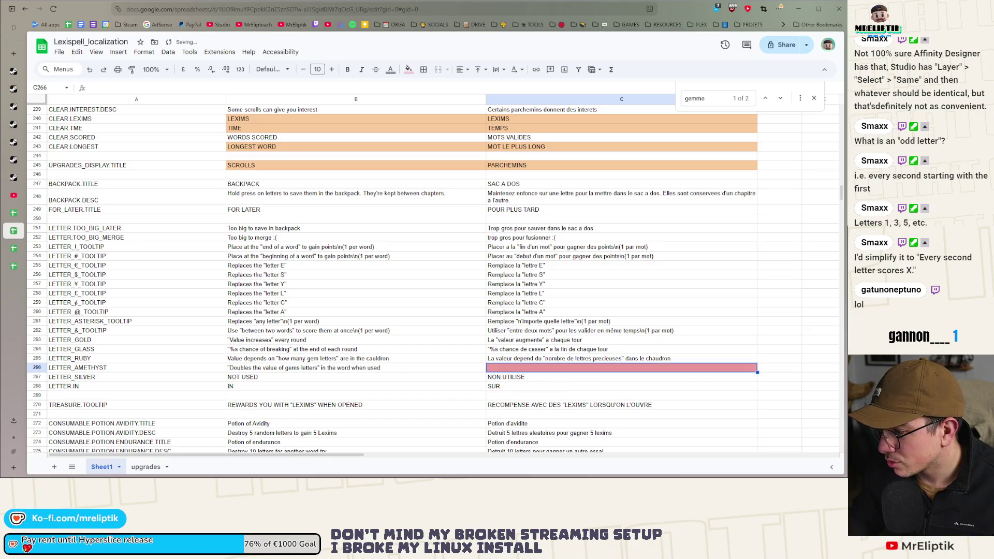
{"action": "key", "text": "ctrl+z"}
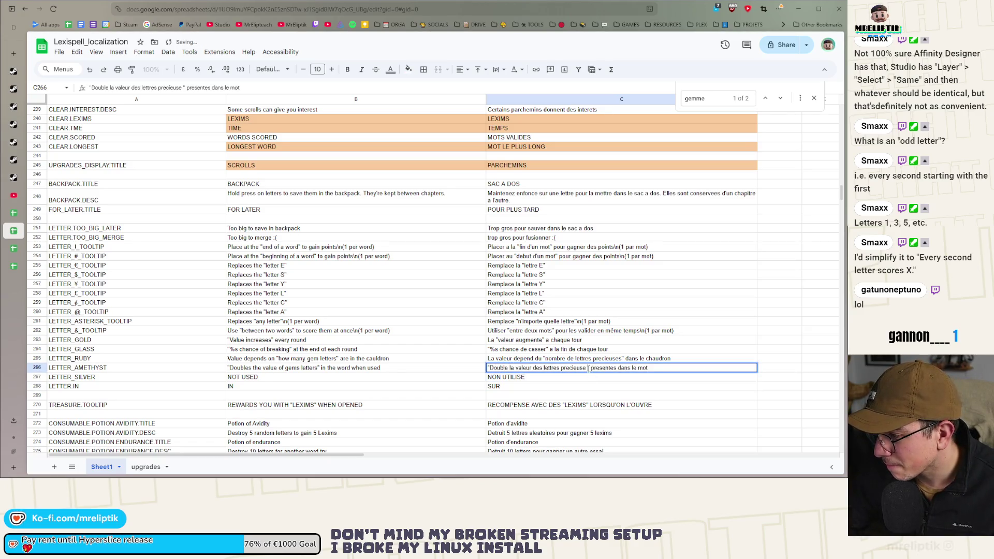
{"action": "type", "text": "s"}
{"action": "key", "text": "Return"}
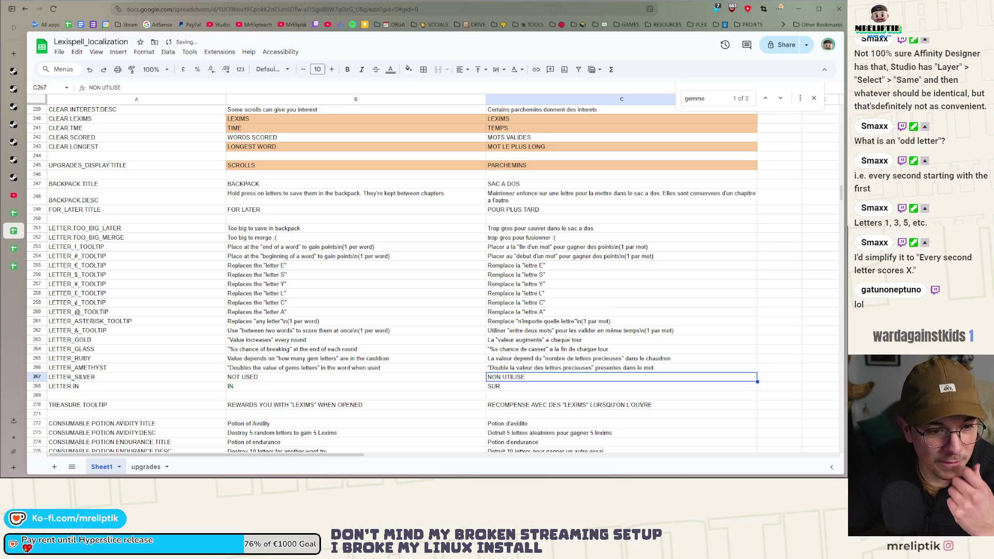
{"action": "left_click", "coordinate": [780, 100]}
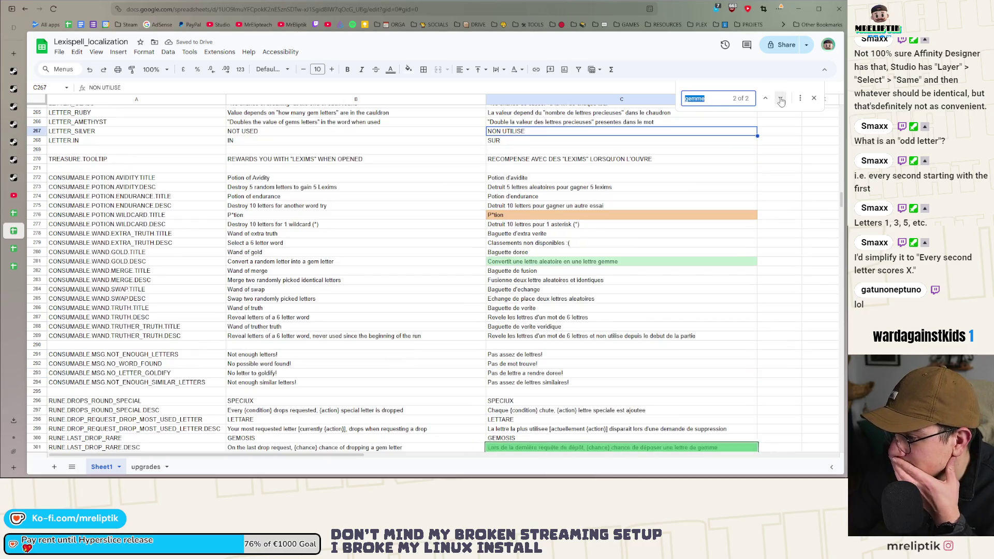
Replace 'gemme' with 'precieuse' in the French gold wand description in C281.
{"action": "left_click", "coordinate": [602, 263]}
{"action": "double_click", "coordinate": [604, 261]}
{"action": "type", "text": "precieuse"}
{"action": "key", "text": "Return"}
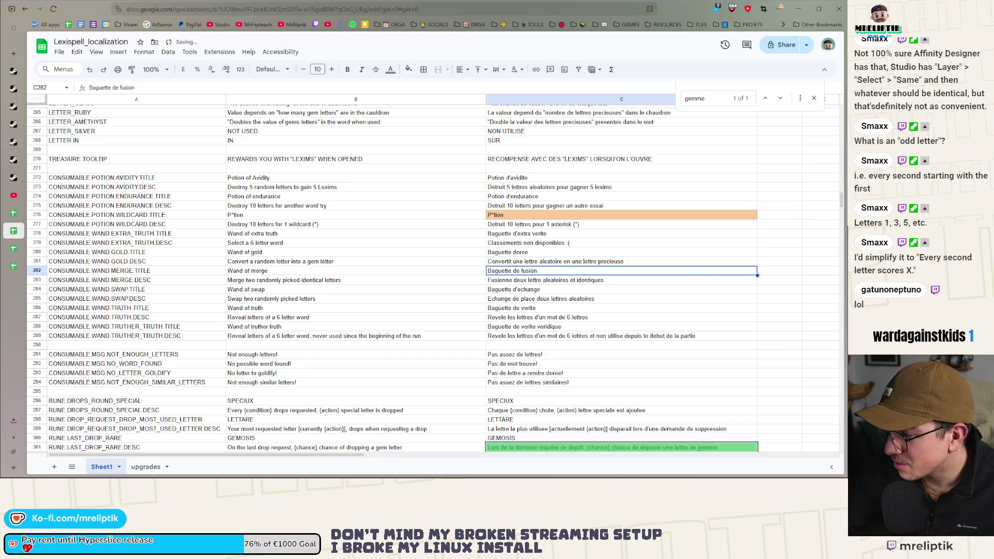
Paste C301's GOOGLETRANSLATE result as plain text and change its 'gemme' to 'precieuse'.
{"action": "scroll", "coordinate": [670, 339], "scroll_direction": "down", "scroll_amount": 5}
{"action": "left_click", "coordinate": [676, 289]}
{"action": "key", "text": "Return"}
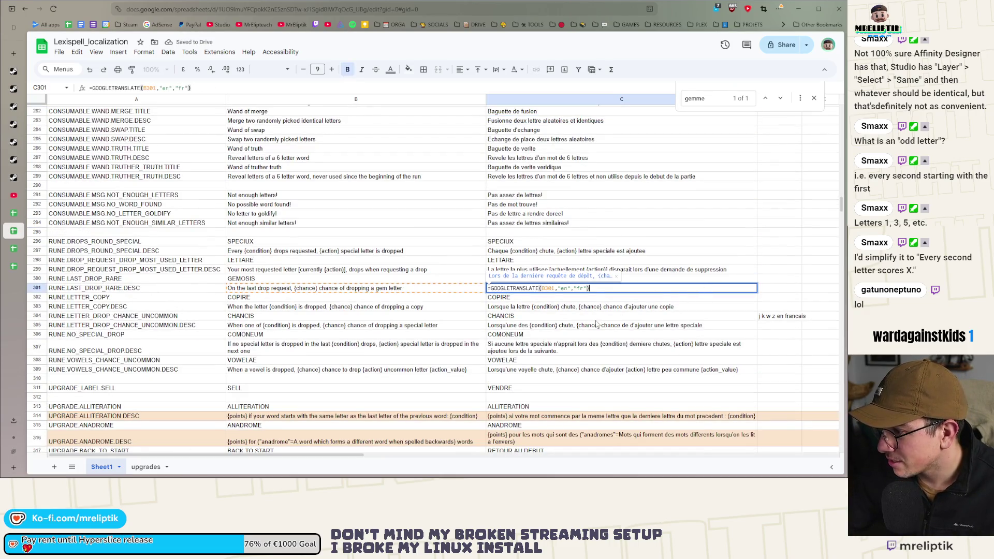
{"action": "key", "text": "Escape"}
{"action": "key", "text": "ctrl+c"}
{"action": "key", "text": "ctrl+shift+v"}
{"action": "double_click", "coordinate": [706, 288]}
{"action": "double_click", "coordinate": [707, 288]}
{"action": "key", "text": "BackSpace"}
{"action": "type", "text": "pr"}
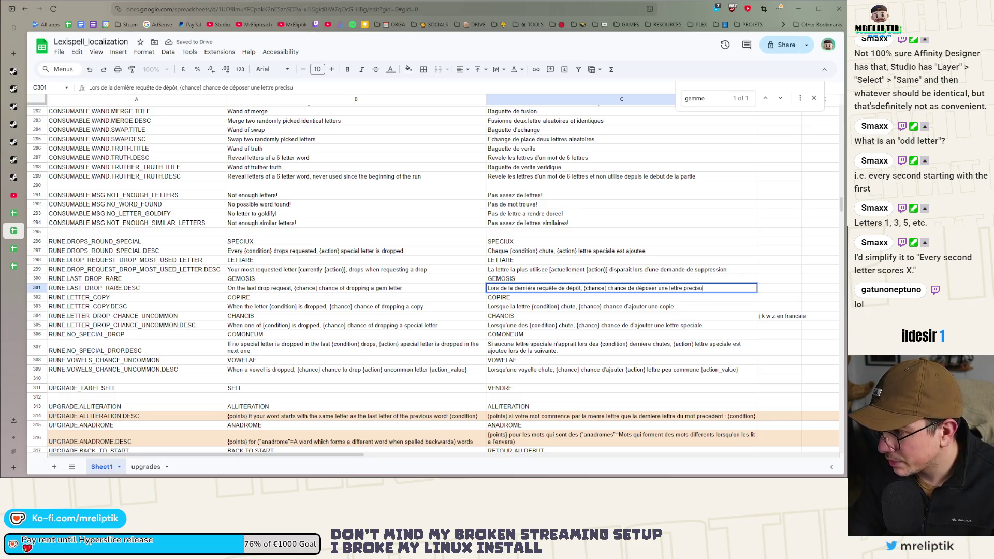
{"action": "key", "text": "BackSpace"}
{"action": "key", "text": "BackSpace"}
{"action": "key", "text": "BackSpace"}
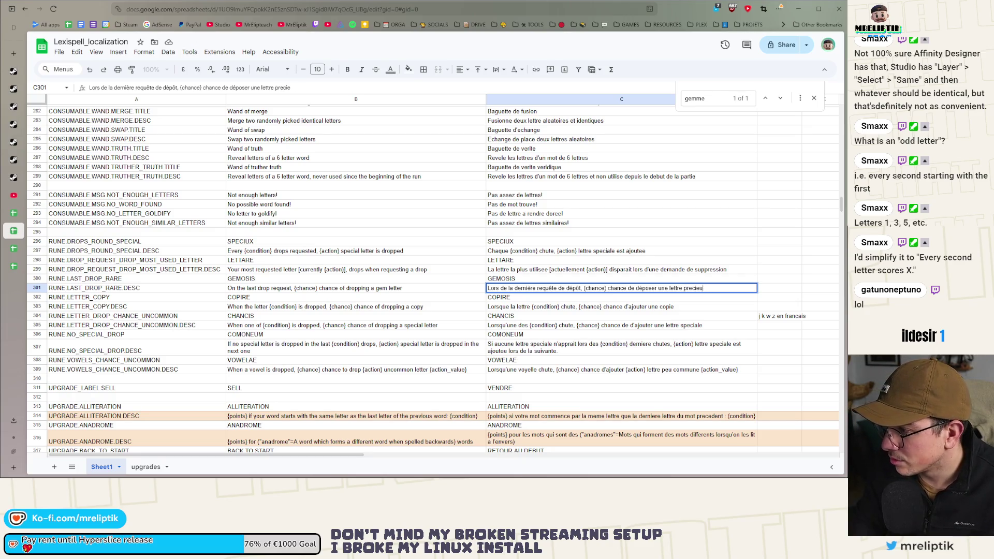
{"action": "type", "text": "euse"}
{"action": "key", "text": "Return"}
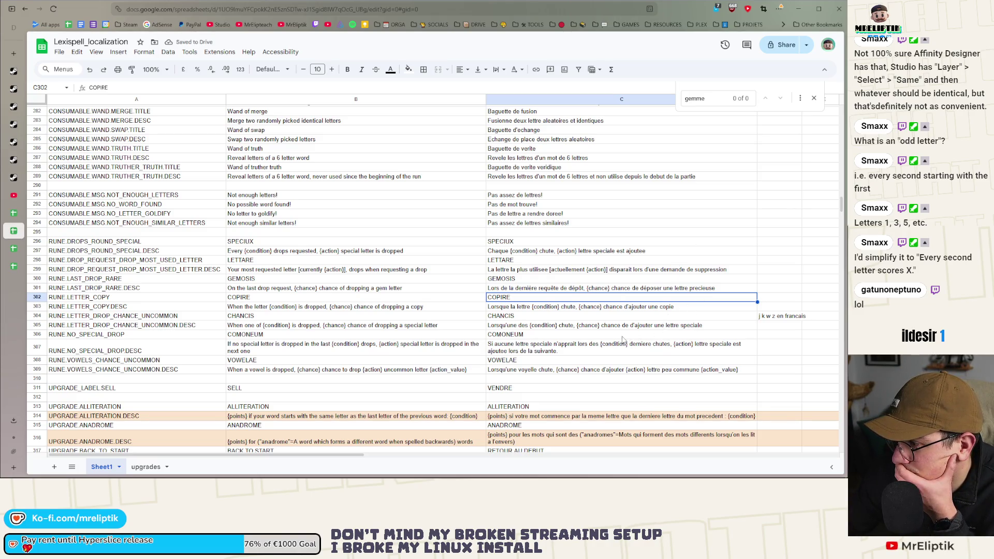
Delete the duplicated 'de' before 'chance d'ajouter' in the French C305 text.
{"action": "left_click", "coordinate": [626, 327]}
{"action": "double_click", "coordinate": [626, 328]}
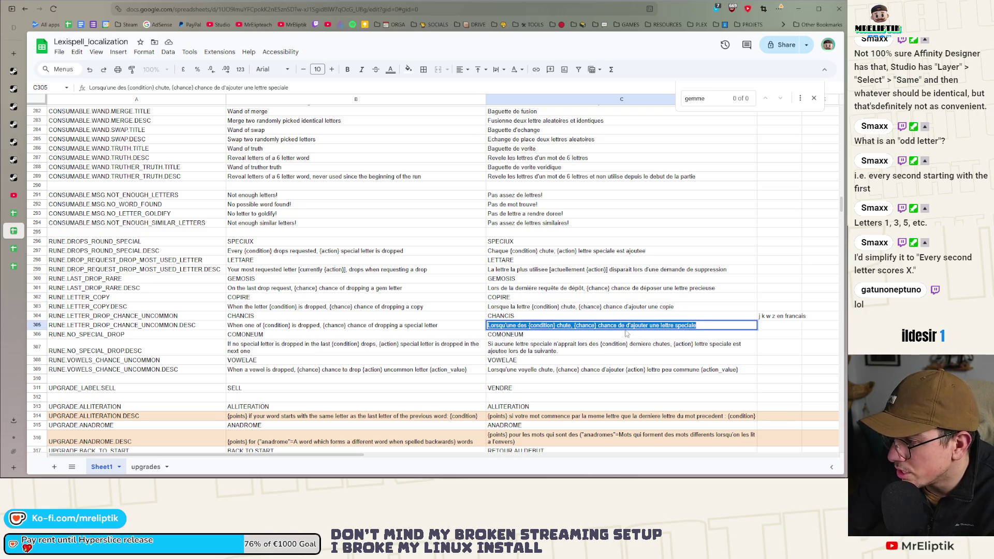
{"action": "left_click", "coordinate": [626, 327]}
{"action": "key", "text": "BackSpace"}
{"action": "key", "text": "BackSpace"}
{"action": "key", "text": "BackSpace"}
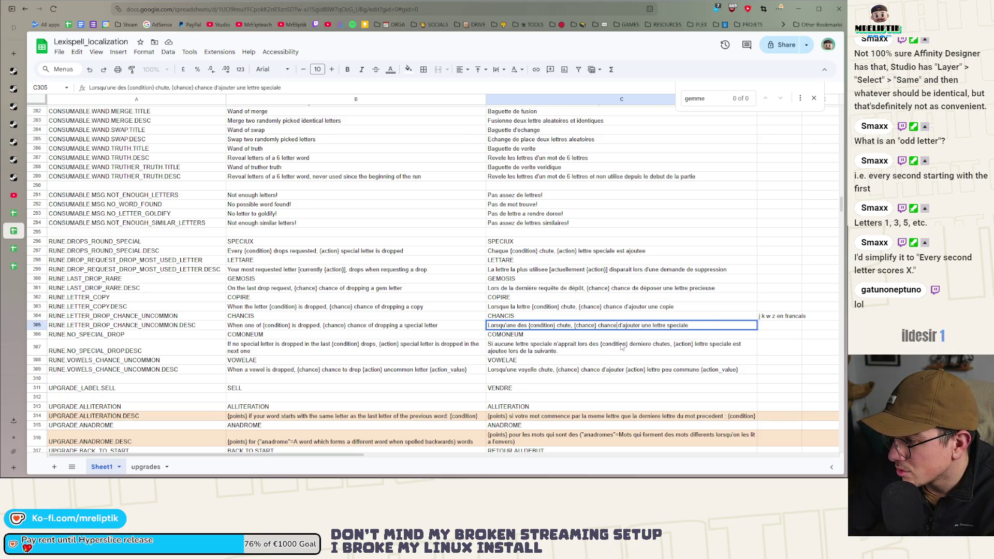
{"action": "left_click", "coordinate": [622, 353]}
{"action": "scroll", "coordinate": [616, 376], "scroll_direction": "down", "scroll_amount": 10}
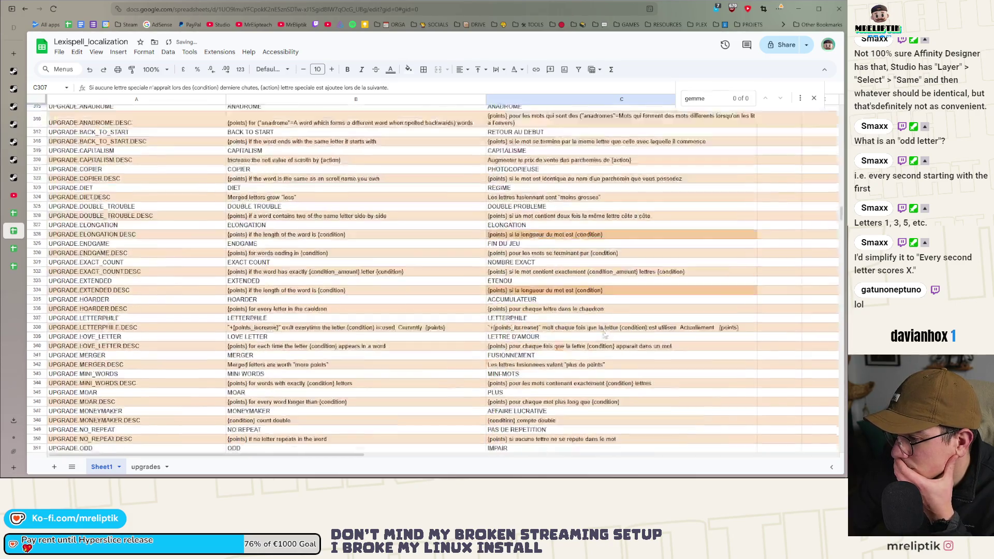
{"action": "scroll", "coordinate": [611, 343], "scroll_direction": "down", "scroll_amount": 1}
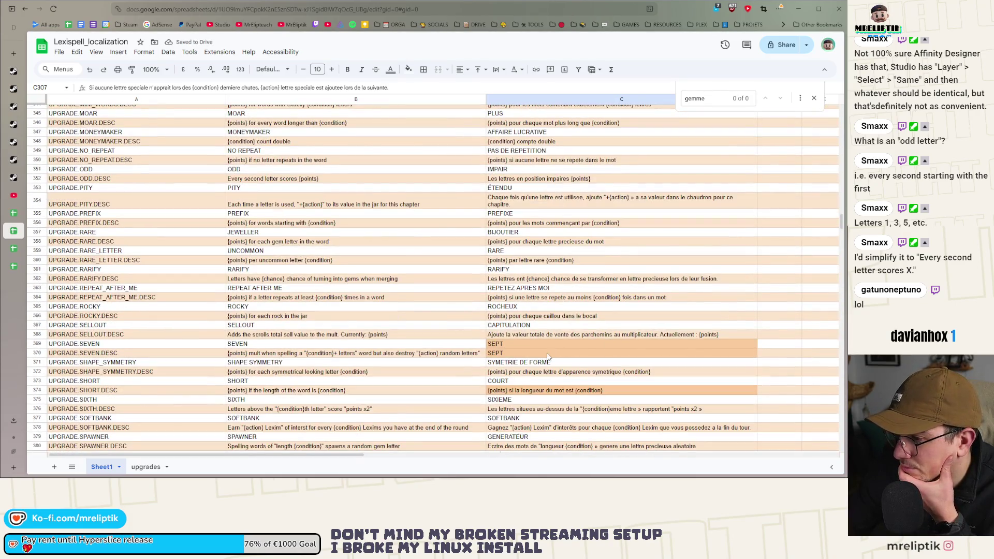
{"action": "left_click", "coordinate": [492, 354]}
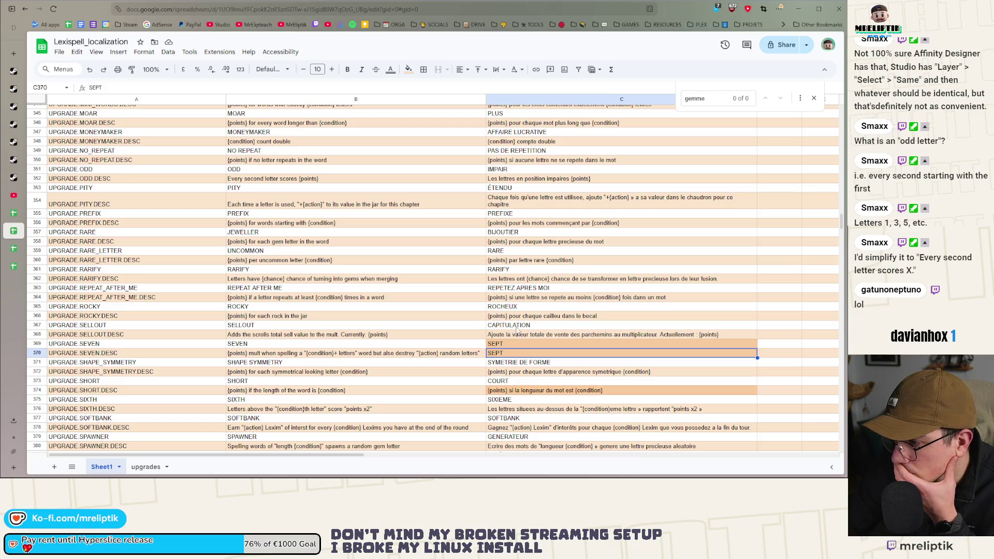
{"action": "scroll", "coordinate": [532, 296], "scroll_direction": "up", "scroll_amount": 1}
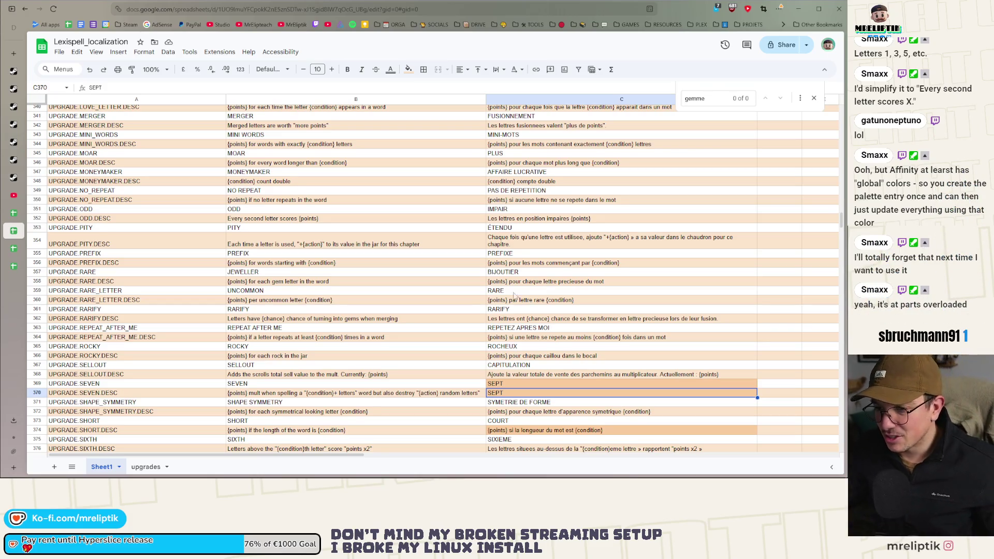
{"action": "left_click", "coordinate": [551, 339]}
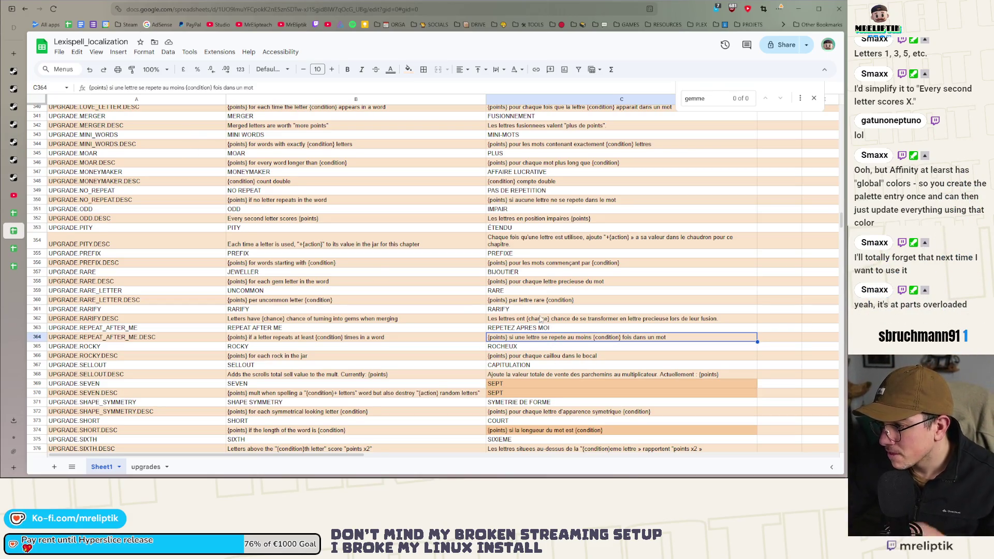
{"action": "left_click", "coordinate": [570, 301]}
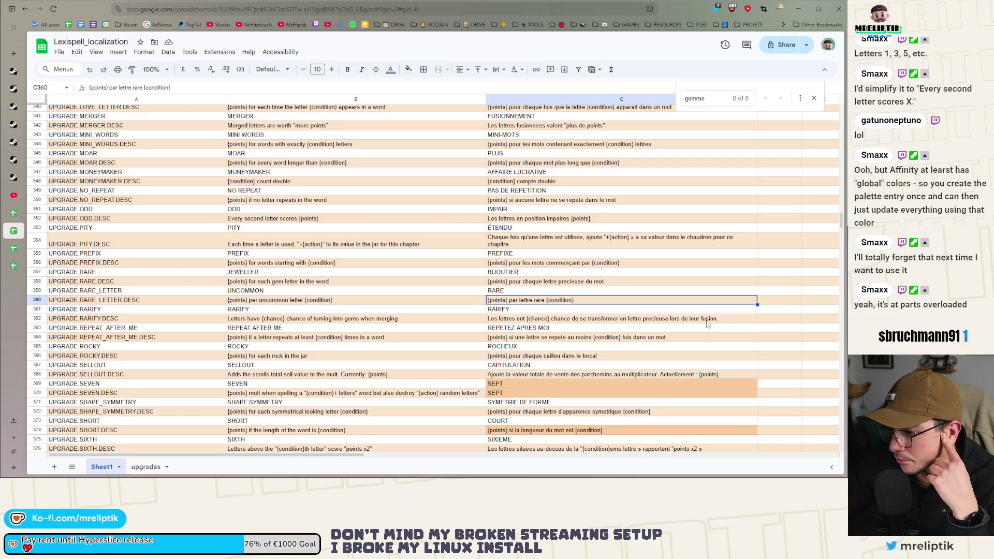
{"action": "left_click", "coordinate": [531, 339]}
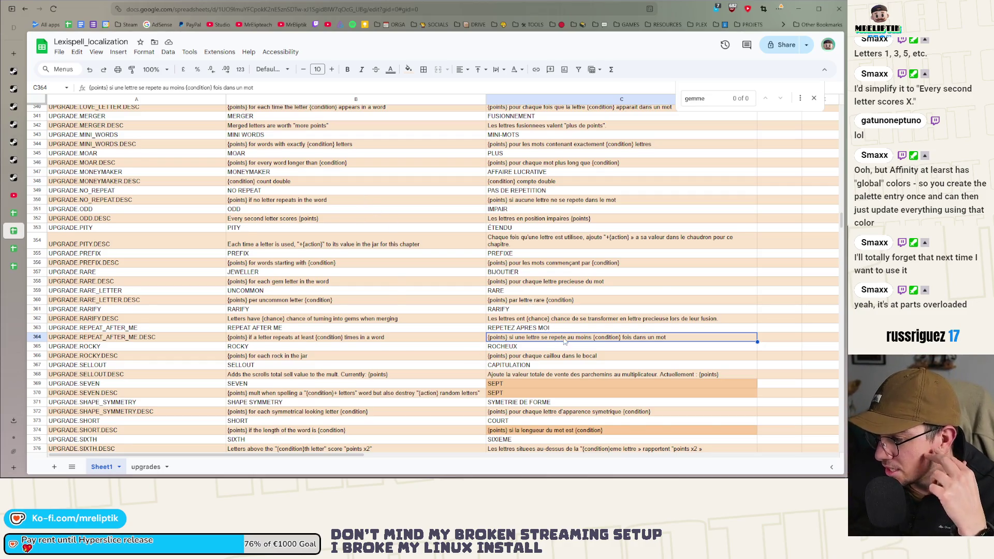
{"action": "scroll", "coordinate": [534, 332], "scroll_direction": "down", "scroll_amount": 2}
{"action": "left_click", "coordinate": [514, 334]}
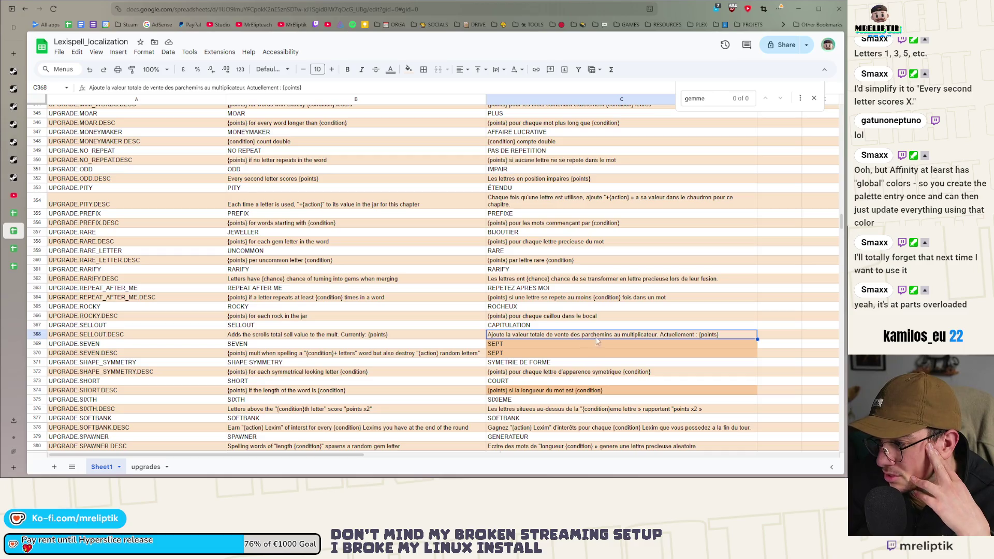
Change 'multiplicateur' to 'mult' in C368's French SELLOUT description.
{"action": "double_click", "coordinate": [642, 335]}
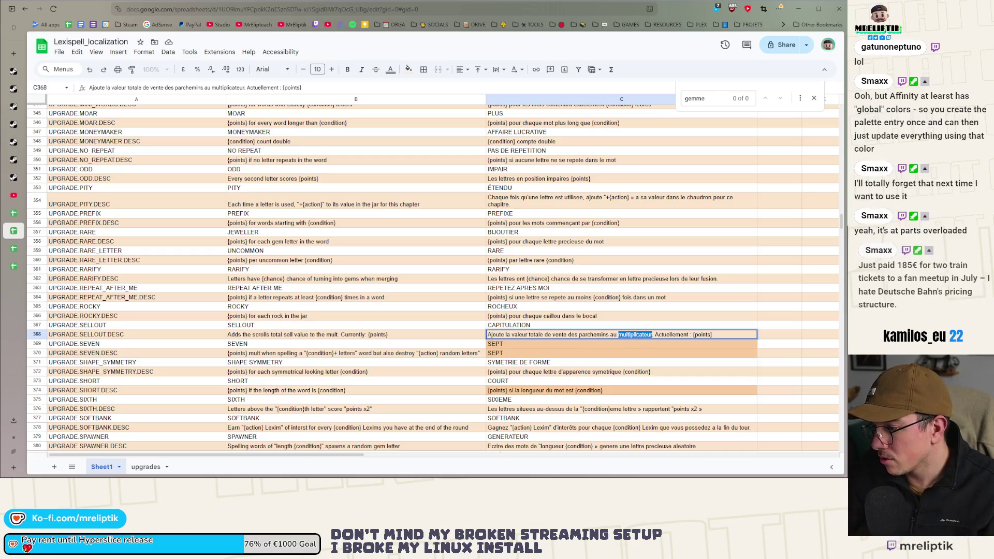
{"action": "type", "text": "mult"}
{"action": "left_click", "coordinate": [662, 291]}
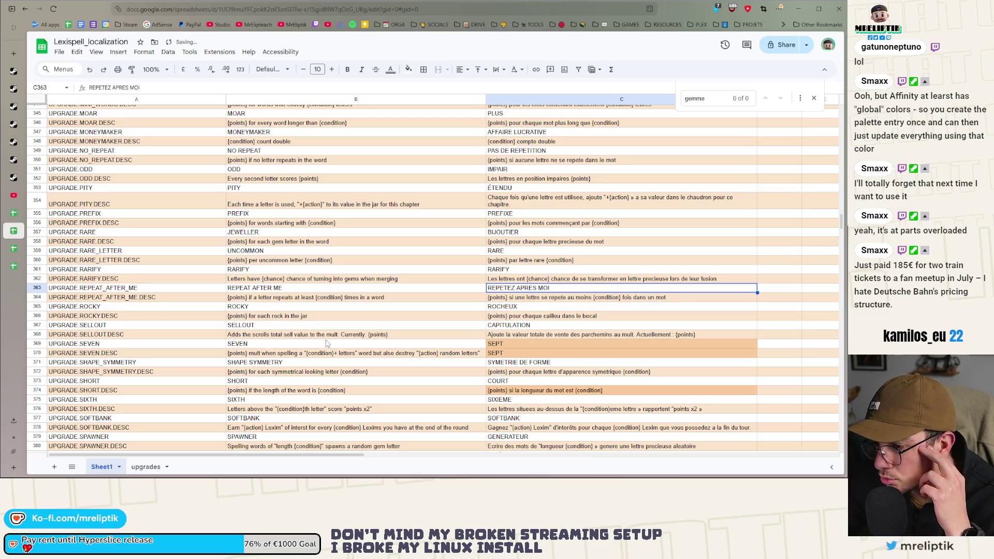
{"action": "left_click", "coordinate": [523, 354]}
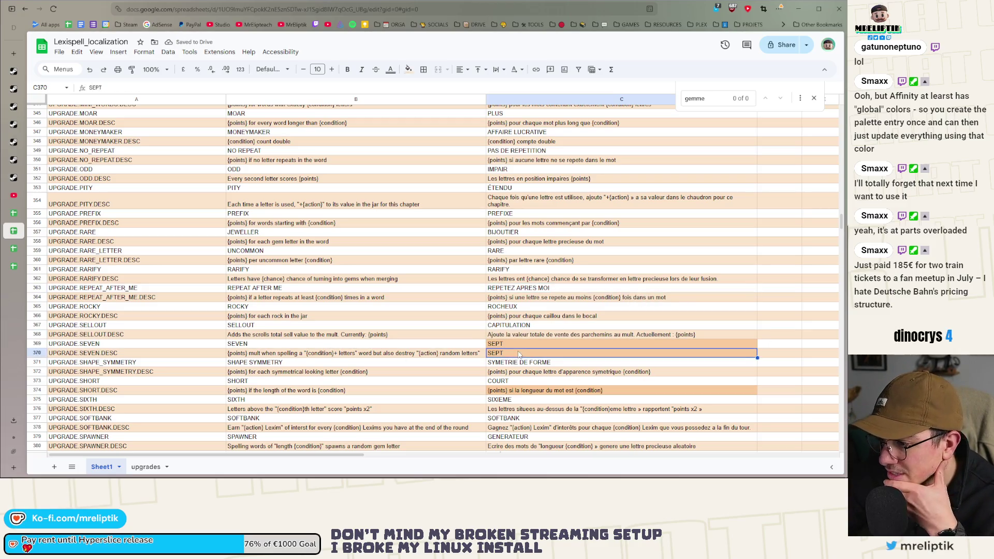
Replace 'SEPT' in C370 with '{points} mult quand un mot de "{condition}+ lettres" est epele'.
{"action": "key", "text": "Delete"}
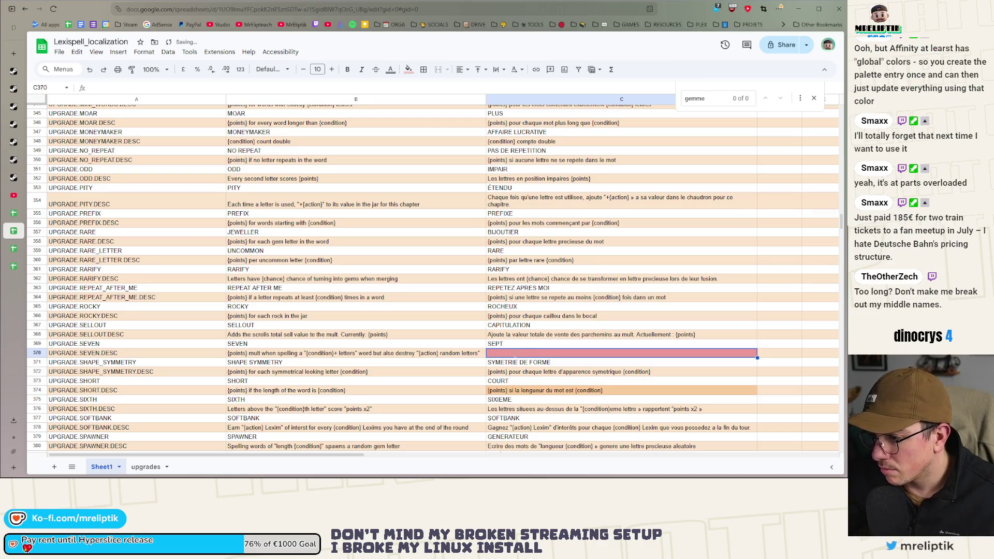
{"action": "key", "text": "Up"}
{"action": "key", "text": "Return"}
{"action": "key", "text": "Return"}
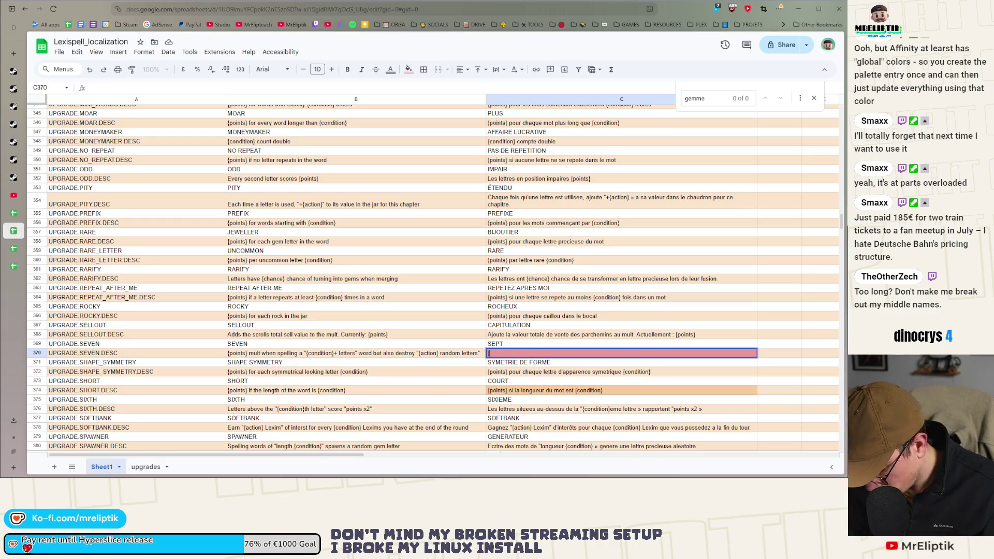
{"action": "type", "text": "point"}
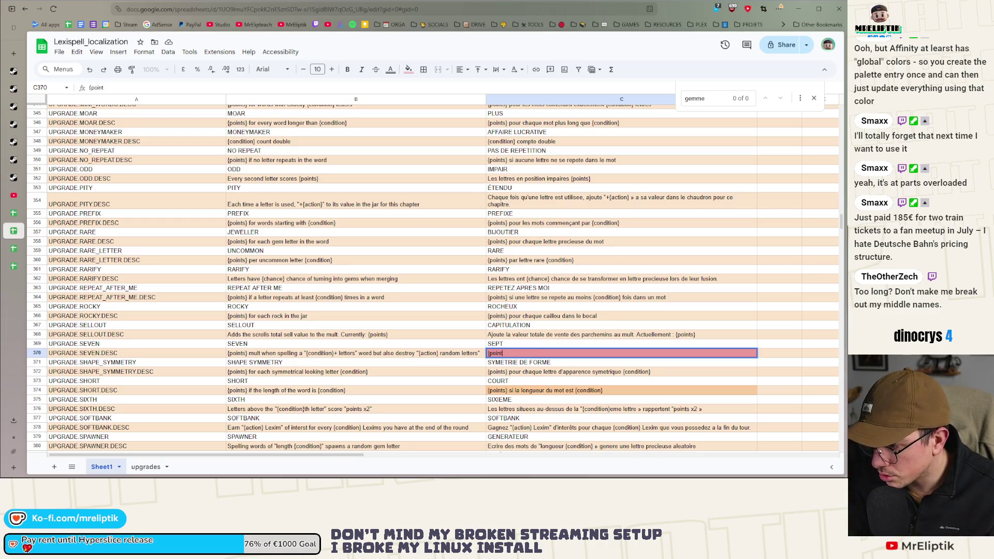
{"action": "type", "text": "s} mult"}
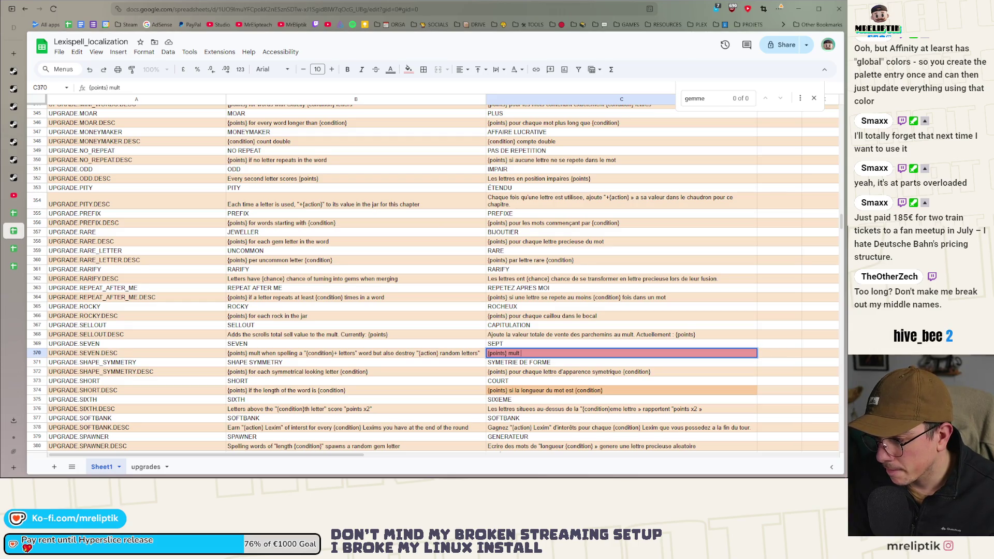
{"action": "type", "text": "quand un mot "}
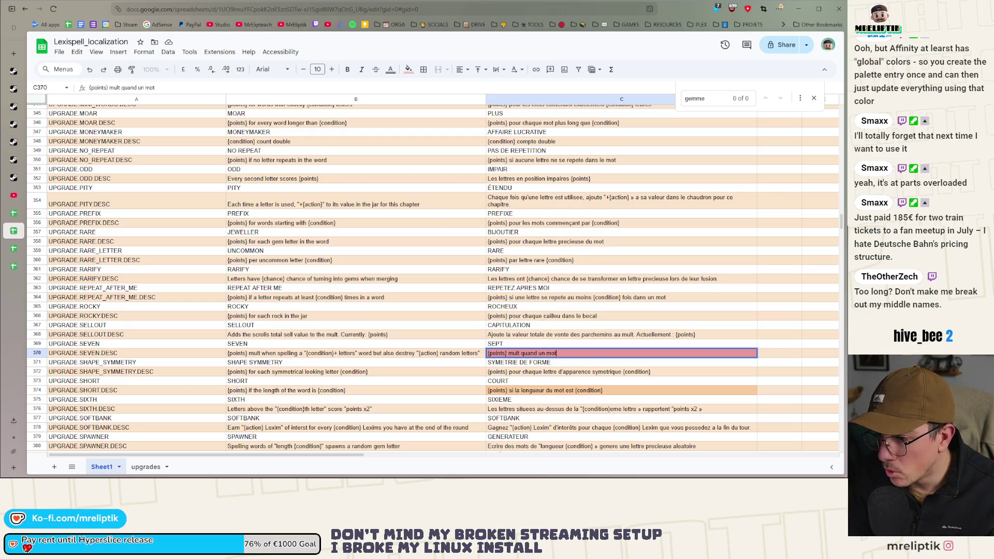
{"action": "type", "text": "de \"{"}
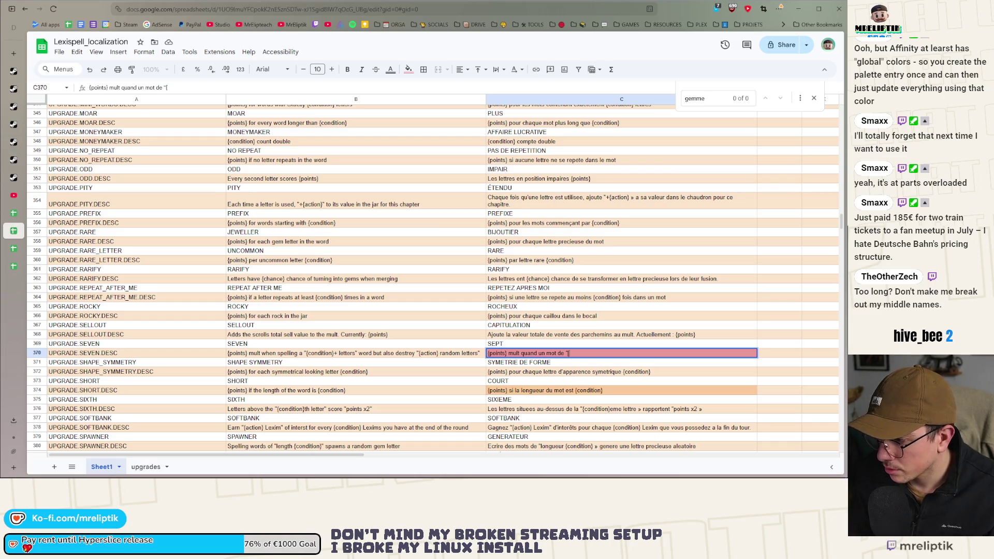
{"action": "type", "text": "condition"}
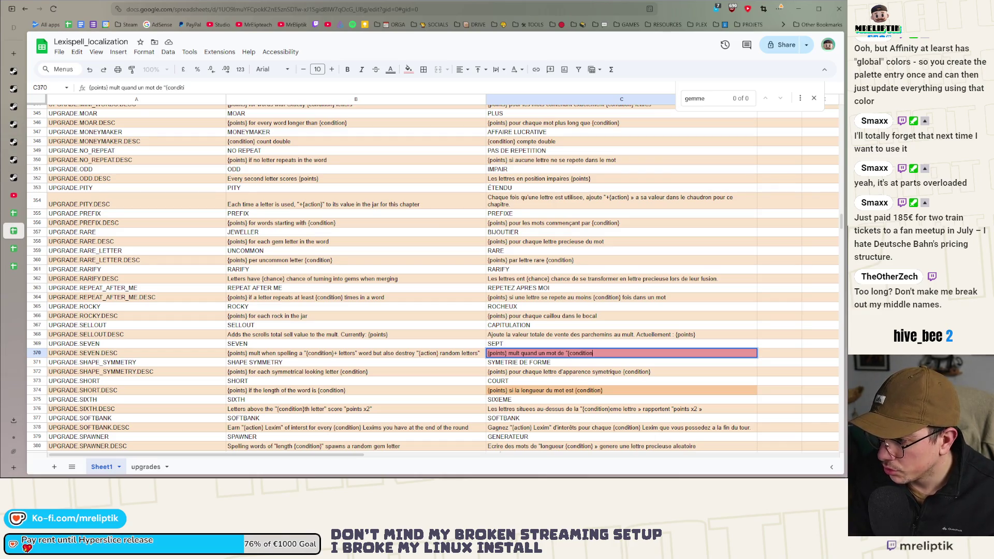
{"action": "type", "text": "}+ lettres"}
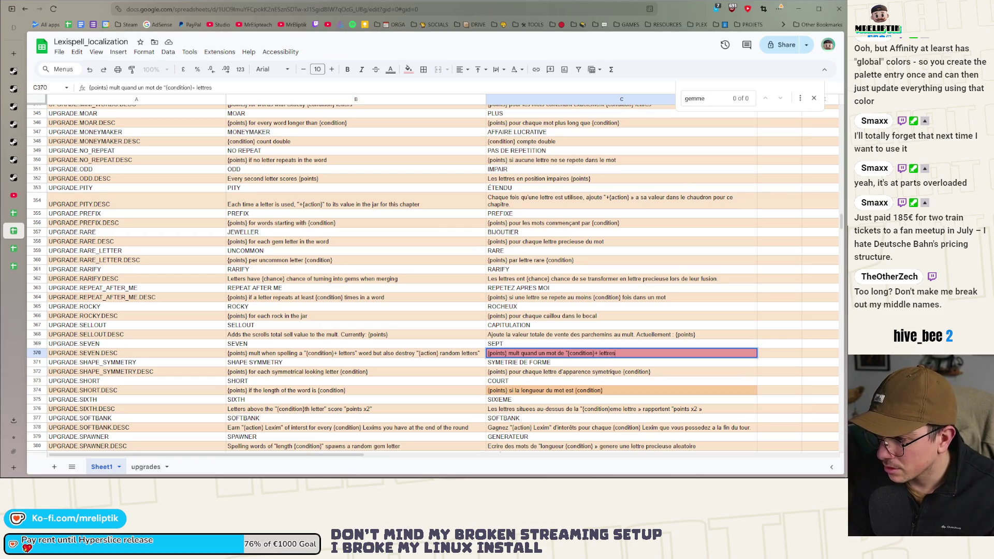
{"action": "type", "text": "\" est epele"}
{"action": "key", "text": "Return"}
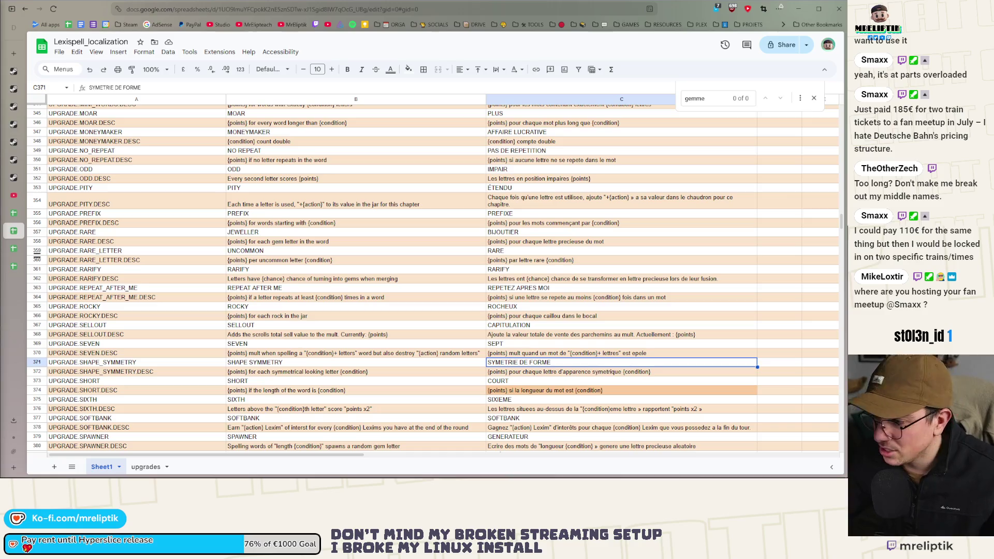
{"action": "left_click", "coordinate": [505, 391]}
{"action": "scroll", "coordinate": [523, 331], "scroll_direction": "down", "scroll_amount": 2}
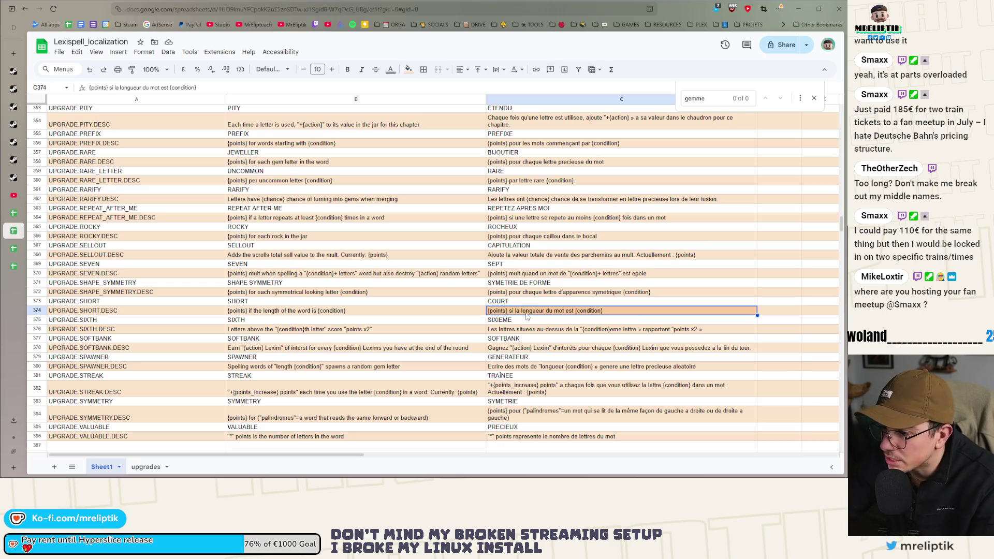
{"action": "left_click", "coordinate": [521, 294]}
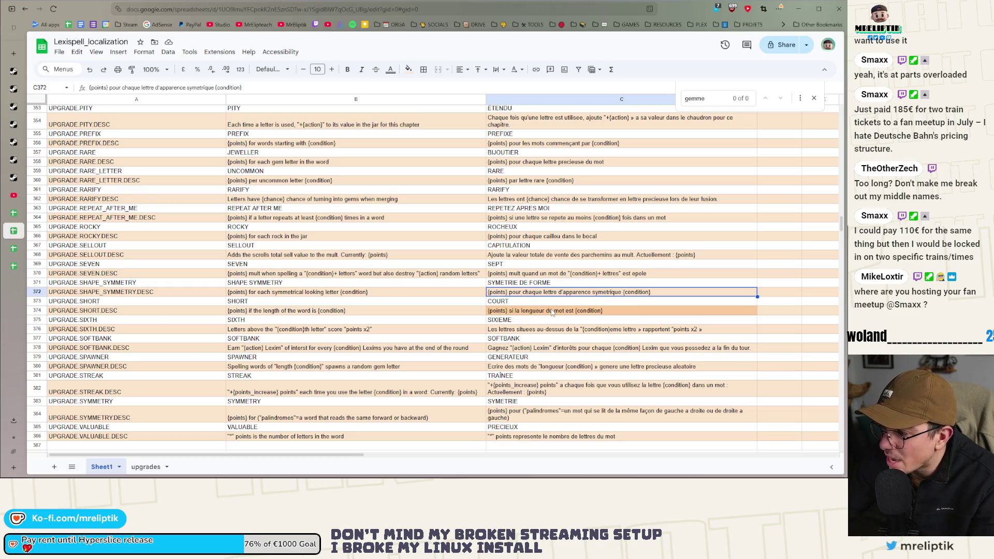
{"action": "left_click", "coordinate": [540, 313]}
{"action": "scroll", "coordinate": [539, 310], "scroll_direction": "down", "scroll_amount": 1}
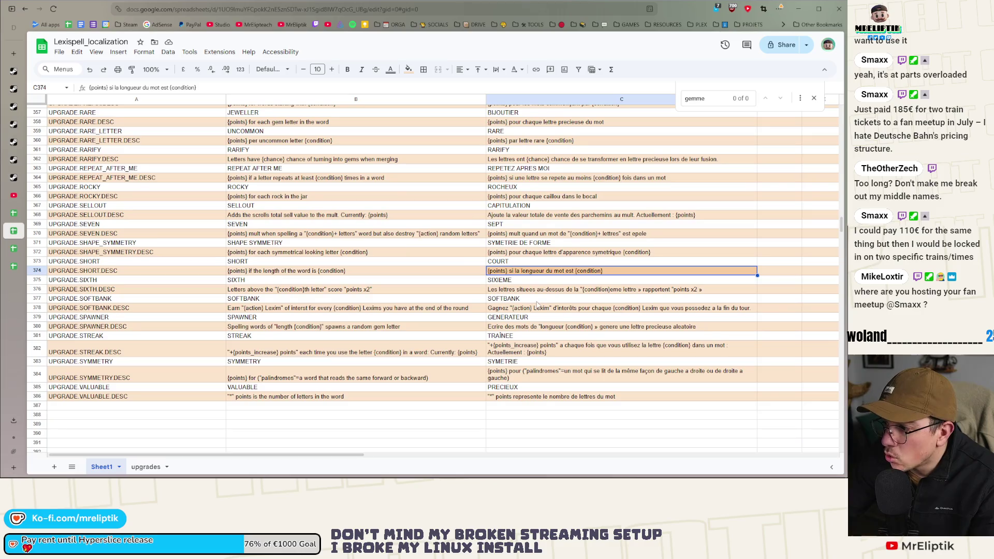
{"action": "left_click", "coordinate": [519, 291]}
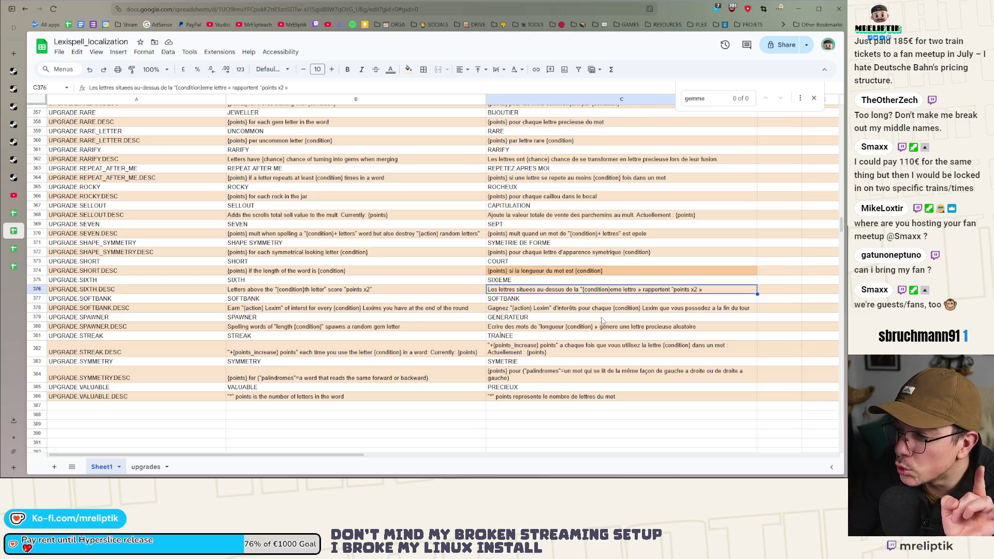
{"action": "double_click", "coordinate": [525, 288]}
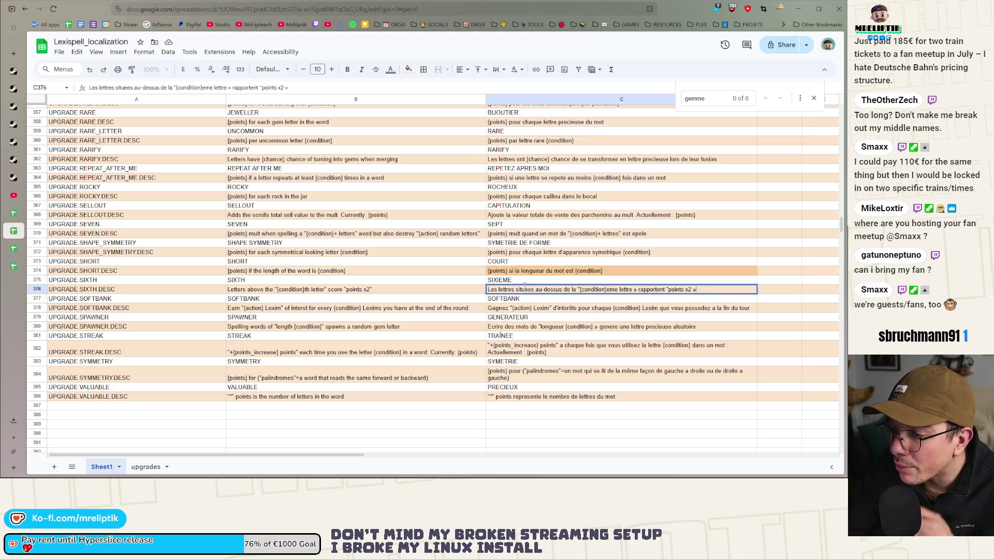
Replace "au-dessus" with "apres" in the French SIXTH.DESC text (C376).
{"action": "left_click_drag", "start_coordinate": [537, 289], "coordinate": [561, 289]}
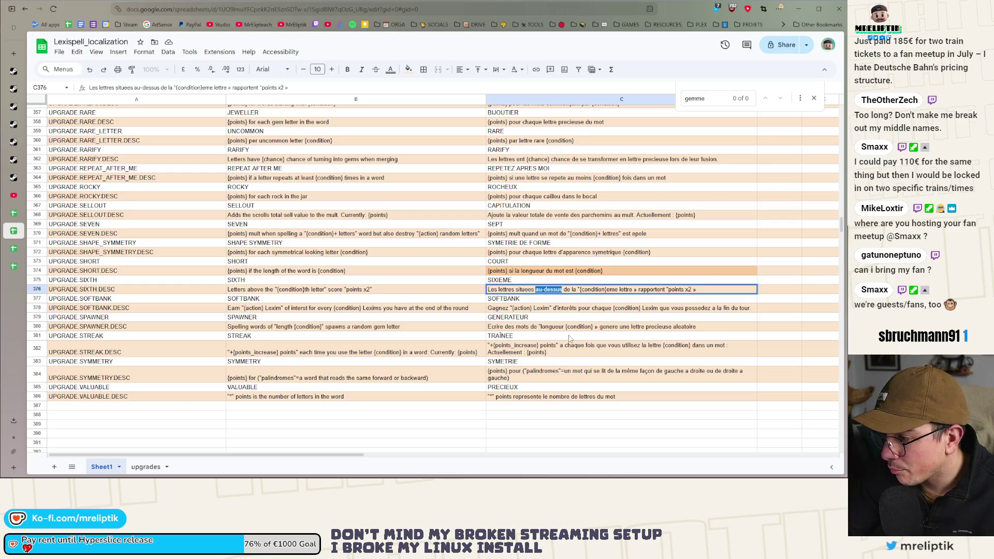
{"action": "type", "text": "apreds"}
{"action": "key", "text": "BackSpace"}
{"action": "key", "text": "BackSpace"}
{"action": "type", "text": "s"}
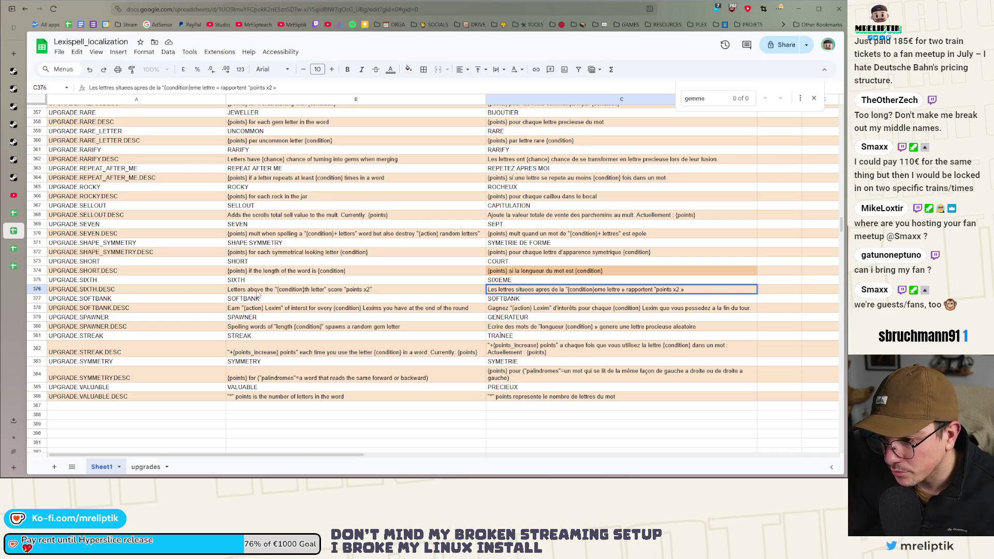
Replace "above" with "after" in the English SIXTH.DESC text (B376).
{"action": "left_click", "coordinate": [257, 289]}
{"action": "double_click", "coordinate": [257, 290]}
{"action": "type", "text": "after"}
{"action": "key", "text": "Return"}
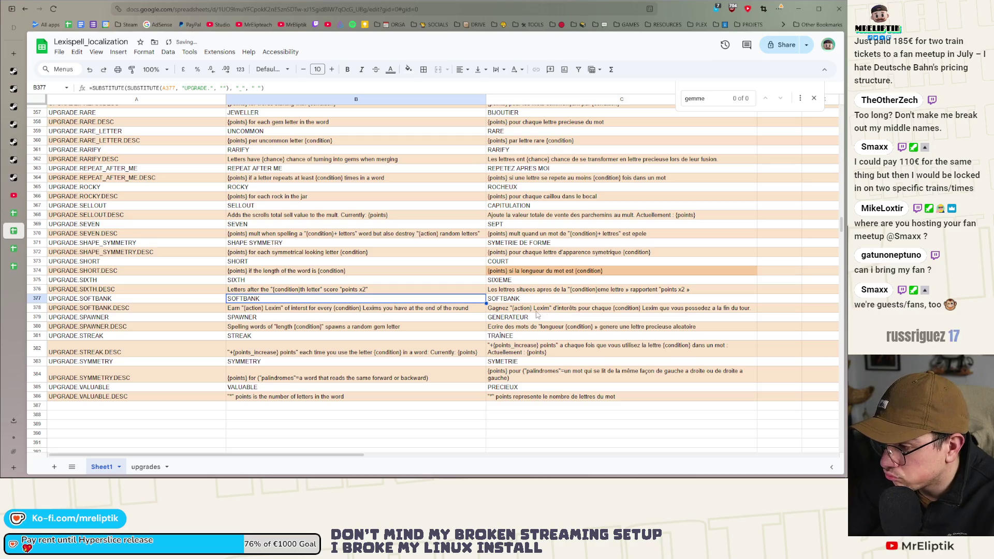
{"action": "left_click", "coordinate": [538, 311]}
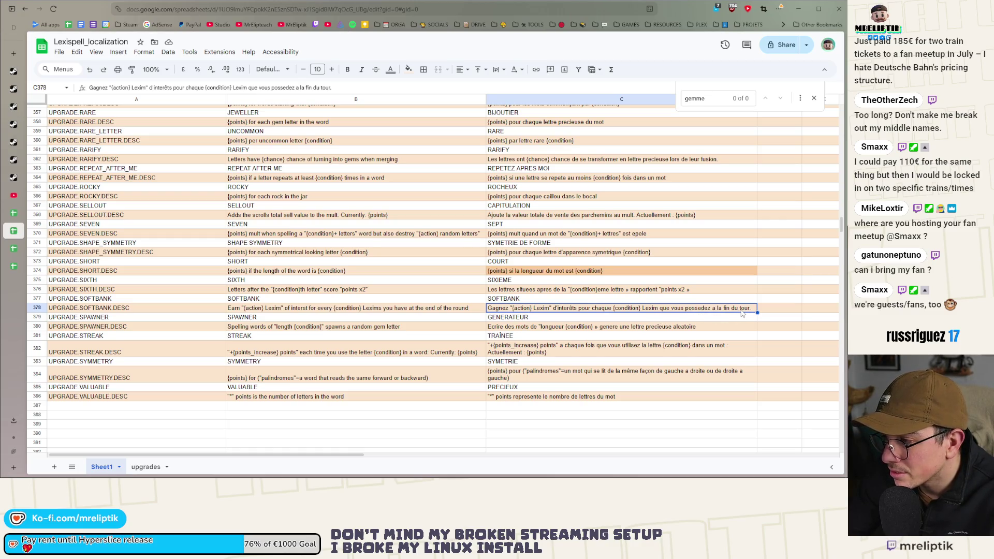
Change "tour" to "chapitre" in the French SOFTBANK description, fixing the typo.
{"action": "double_click", "coordinate": [739, 308]}
{"action": "key", "text": "BackSpace"}
{"action": "key", "text": "BackSpace"}
{"action": "key", "text": "BackSpace"}
{"action": "type", "text": "cah"}
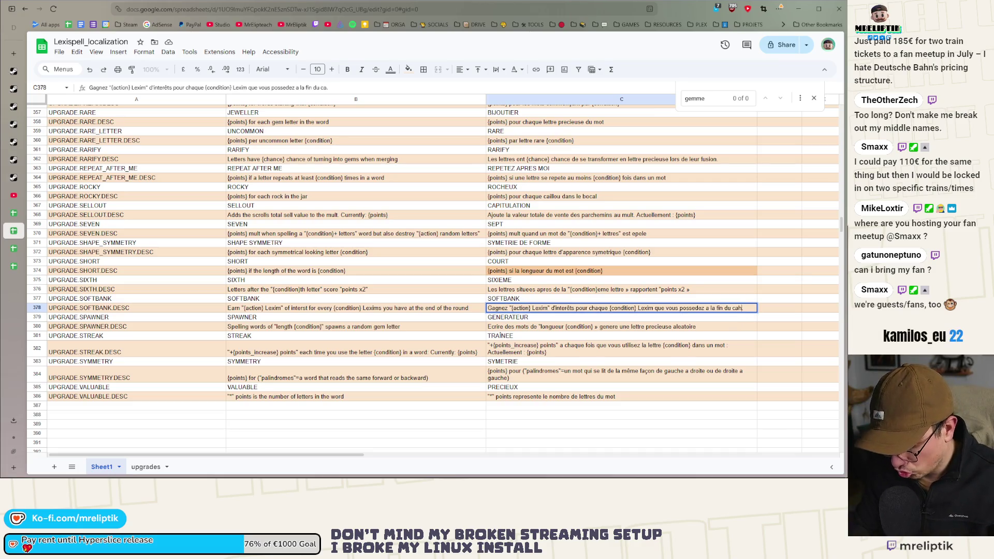
{"action": "key", "text": "BackSpace"}
{"action": "key", "text": "BackSpace"}
{"action": "type", "text": "haptire"}
{"action": "key", "text": "Return"}
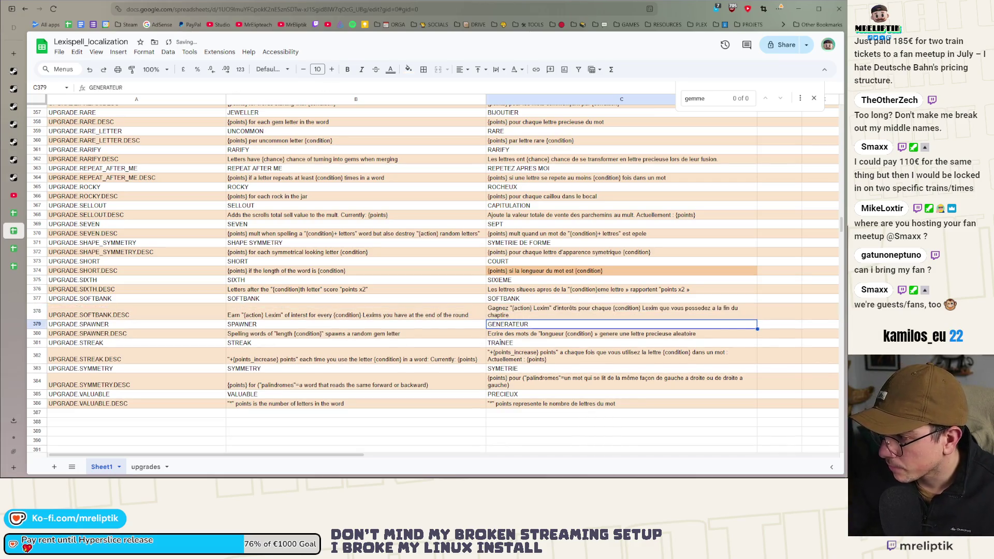
{"action": "double_click", "coordinate": [494, 315]}
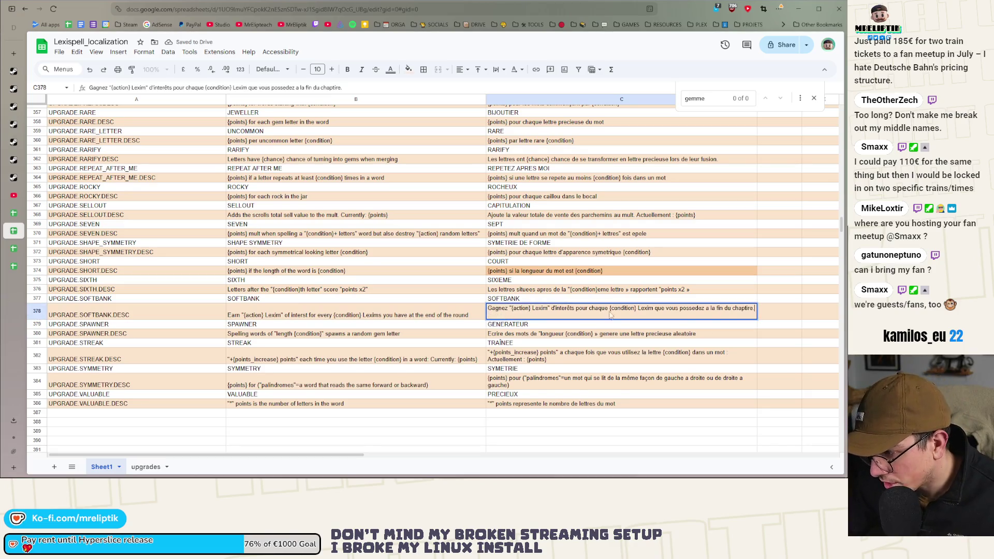
{"action": "left_click", "coordinate": [749, 309]}
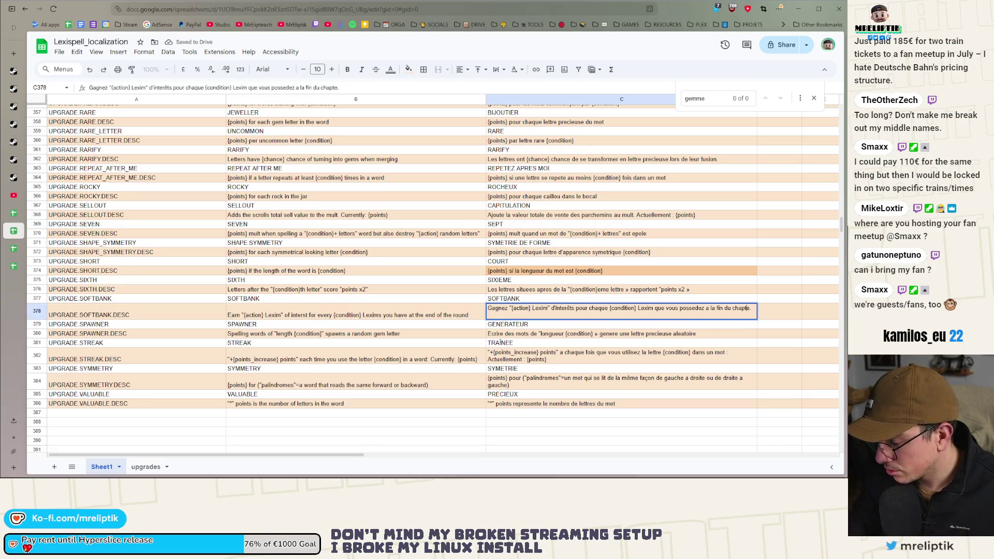
{"action": "type", "text": "ir"}
{"action": "key", "text": "Return"}
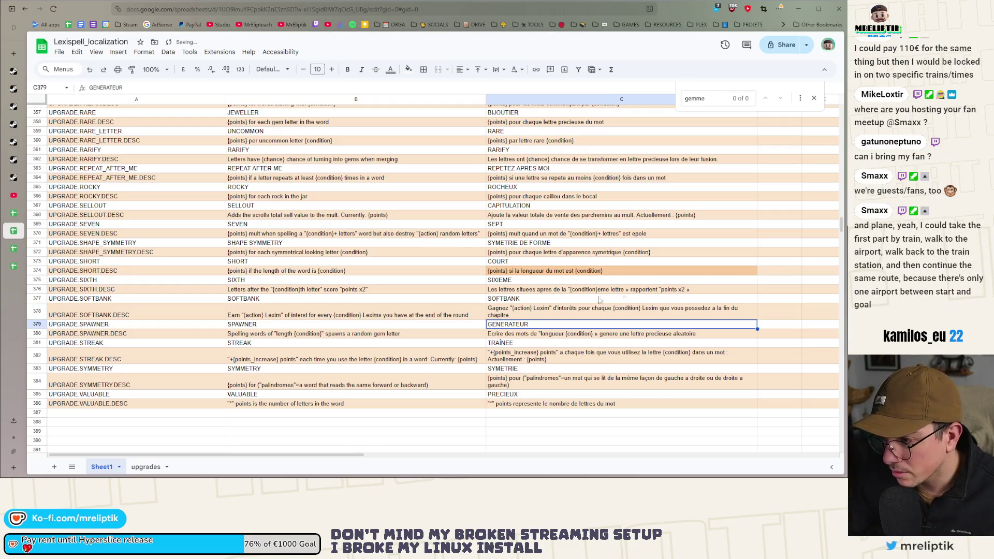
Change "round" to "chapter" in the English SOFTBANK description.
{"action": "double_click", "coordinate": [462, 314]}
{"action": "key", "text": "BackSpace"}
{"action": "key", "text": "BackSpace"}
{"action": "key", "text": "BackSpace"}
{"action": "type", "text": "chapit"}
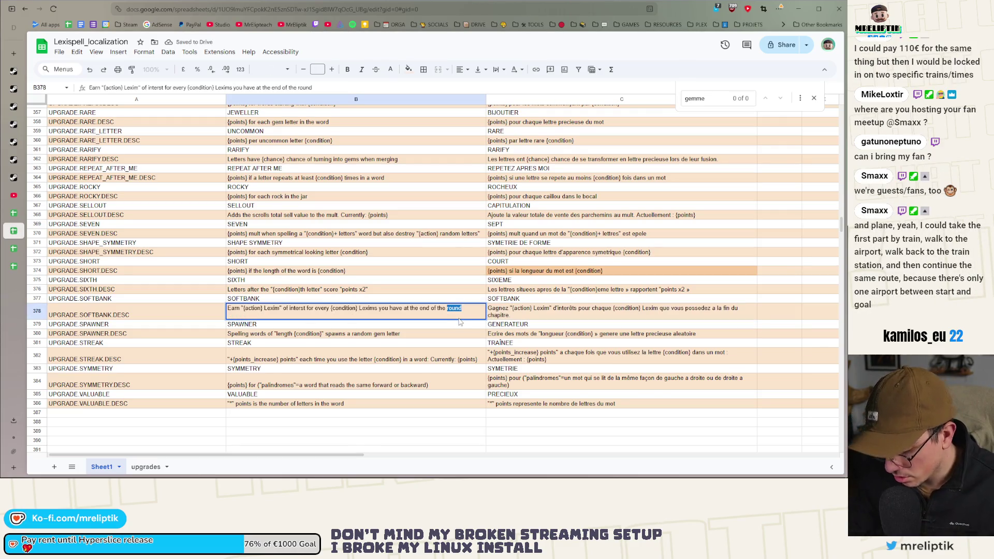
{"action": "type", "text": "r"}
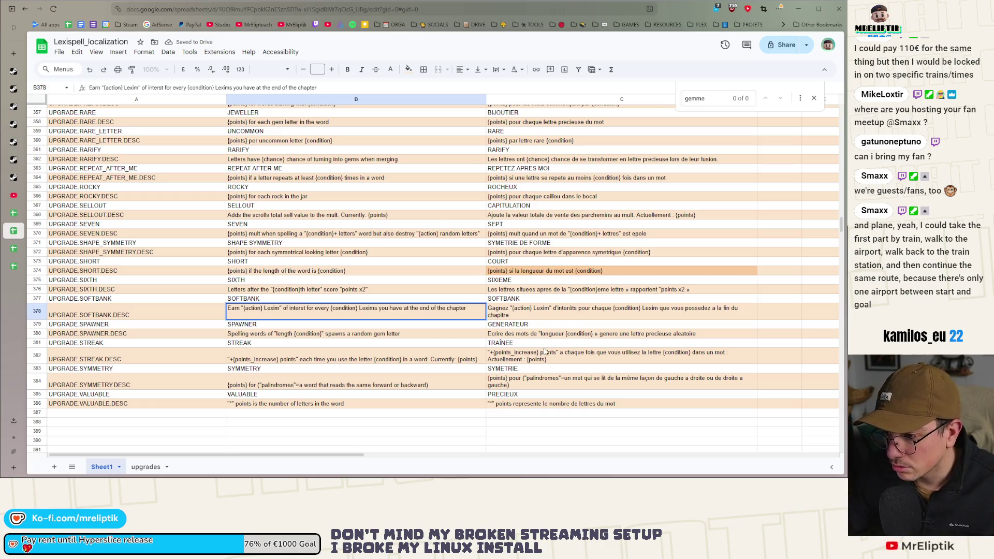
{"action": "left_click", "coordinate": [438, 346]}
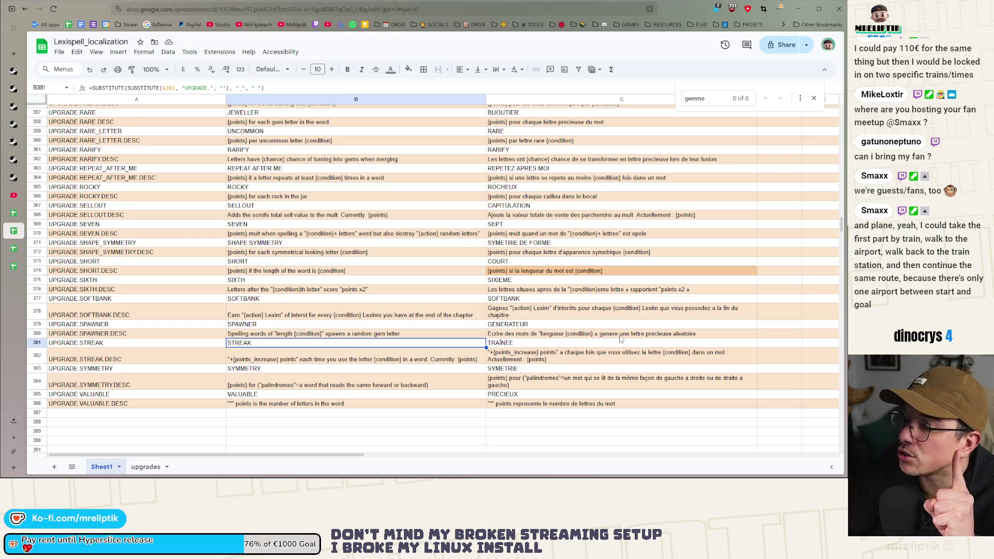
{"action": "key", "text": "Right"}
{"action": "key", "text": "Down"}
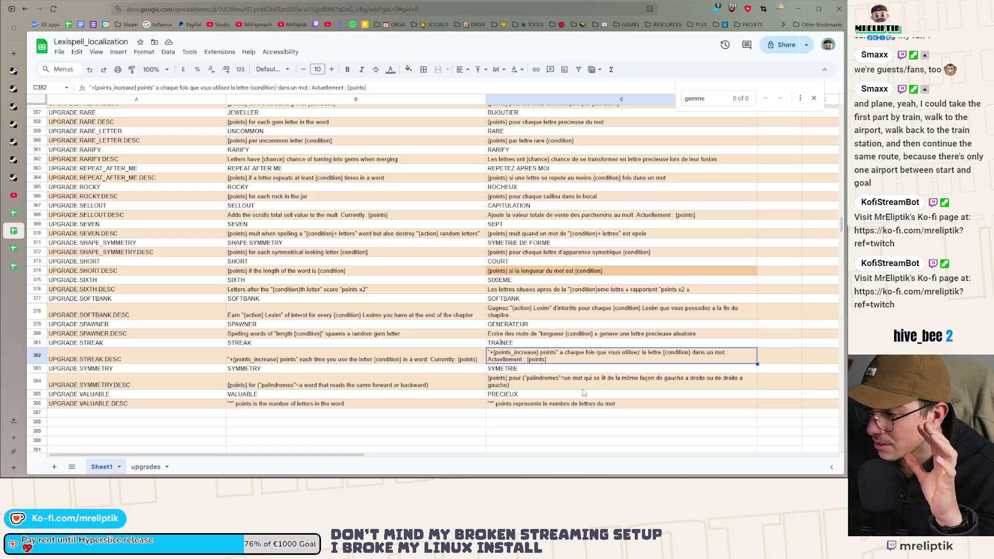
Change "même" to "meme" in the French SYMMETRY description.
{"action": "left_click", "coordinate": [582, 388]}
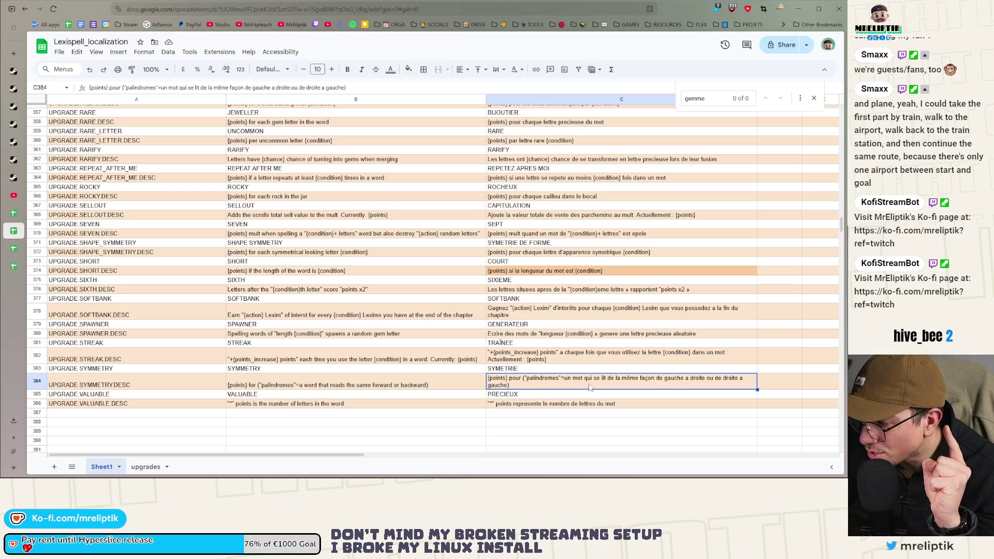
{"action": "double_click", "coordinate": [626, 383]}
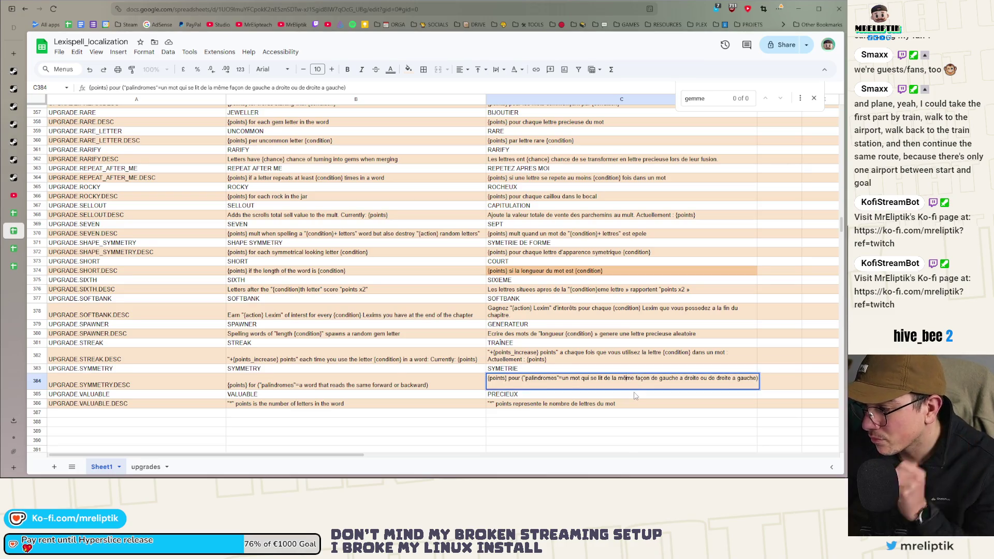
{"action": "key", "text": "BackSpace"}
{"action": "type", "text": "e"}
{"action": "key", "text": "Return"}
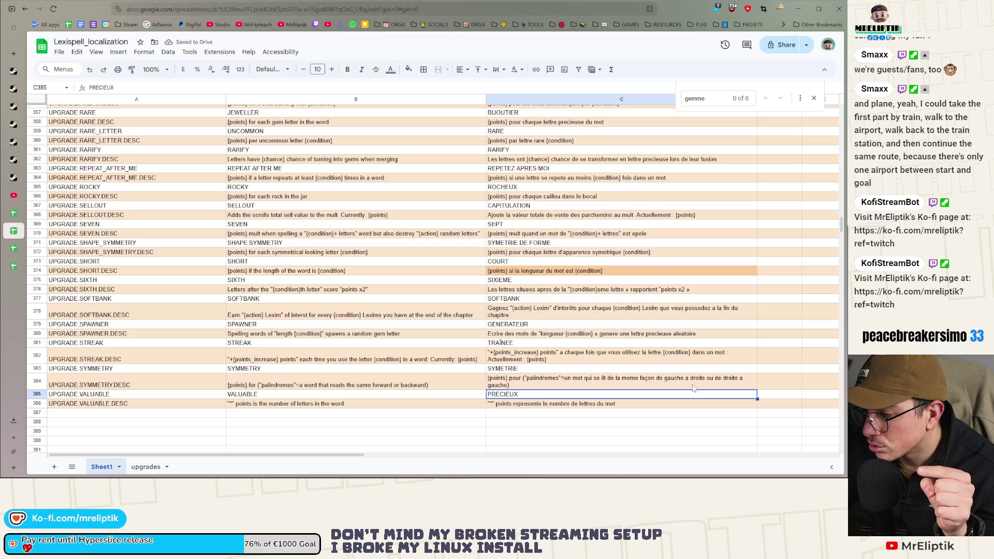
Replace the left-right reading wording with "l'endroit ou a l'envers".
{"action": "double_click", "coordinate": [505, 386]}
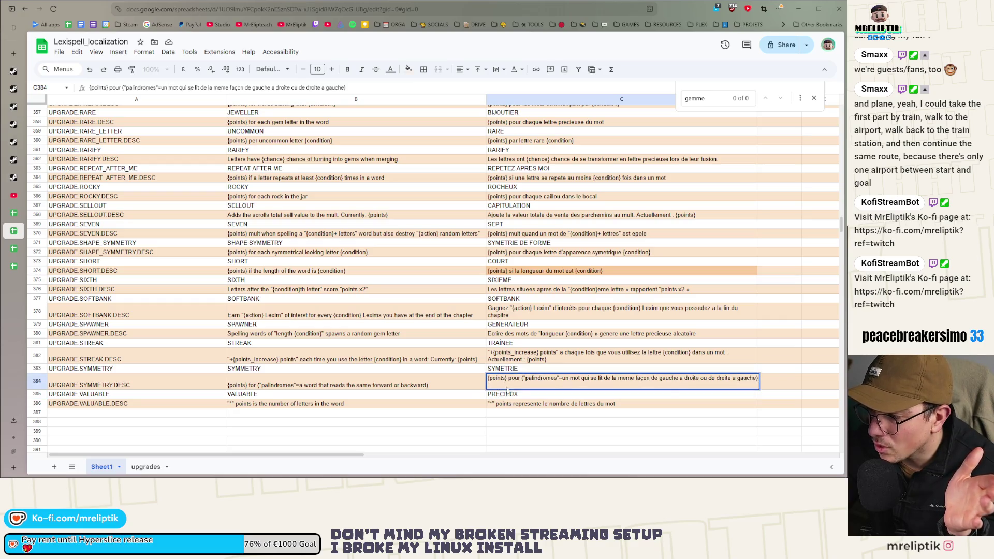
{"action": "left_click_drag", "start_coordinate": [684, 378], "coordinate": [754, 378]}
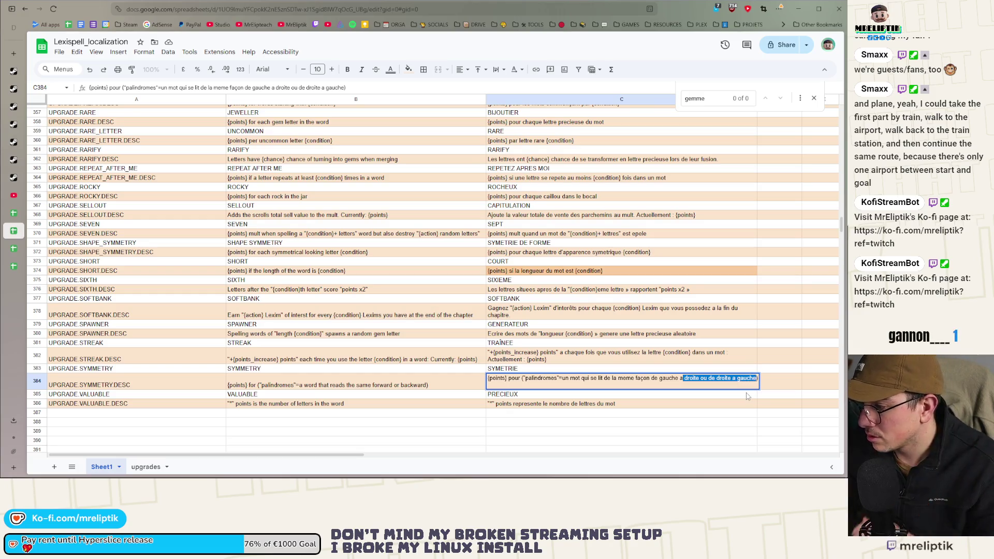
{"action": "key", "text": "BackSpace"}
{"action": "key", "text": "BackSpace"}
{"action": "key", "text": "BackSpace"}
{"action": "key", "text": "BackSpace"}
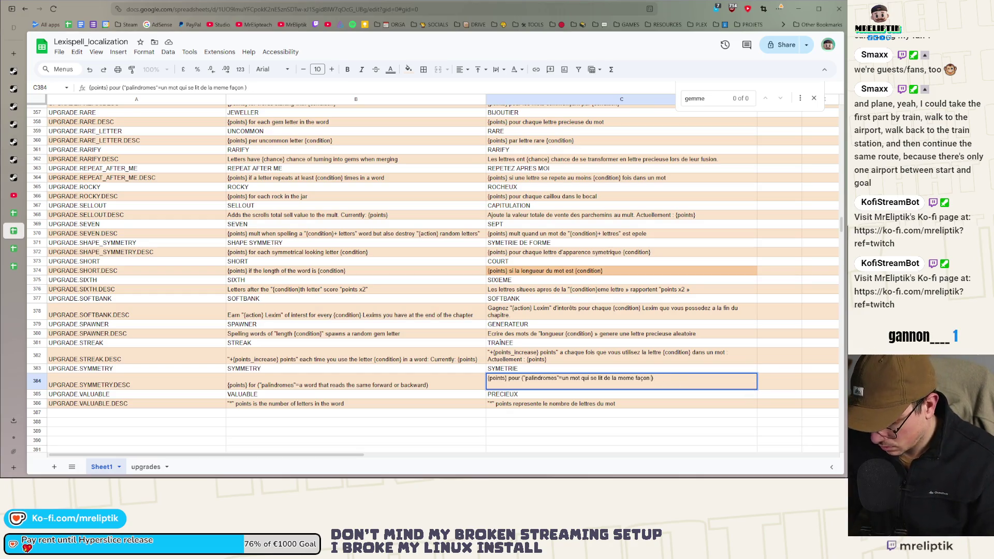
{"action": "type", "text": "droit ou a"}
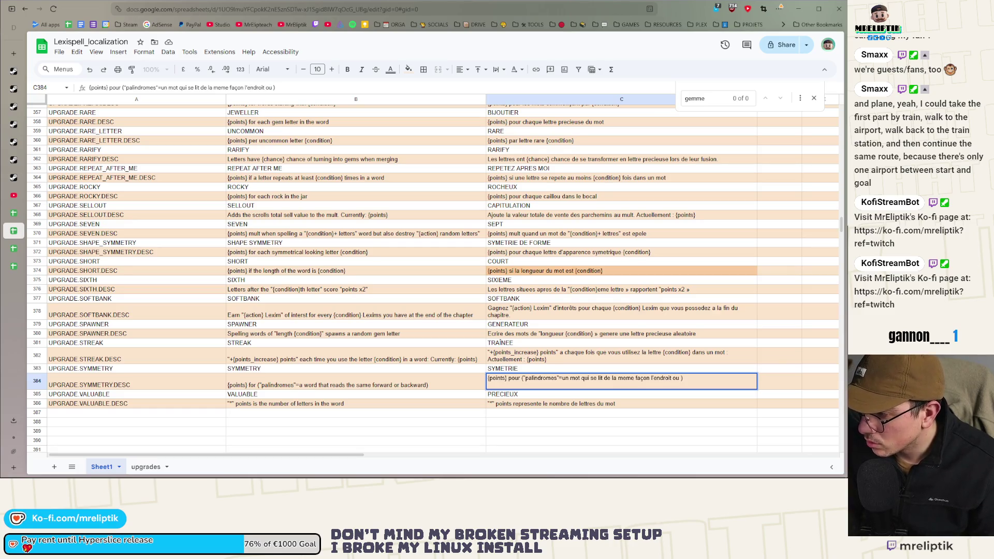
{"action": "type", "text": " l'envers"}
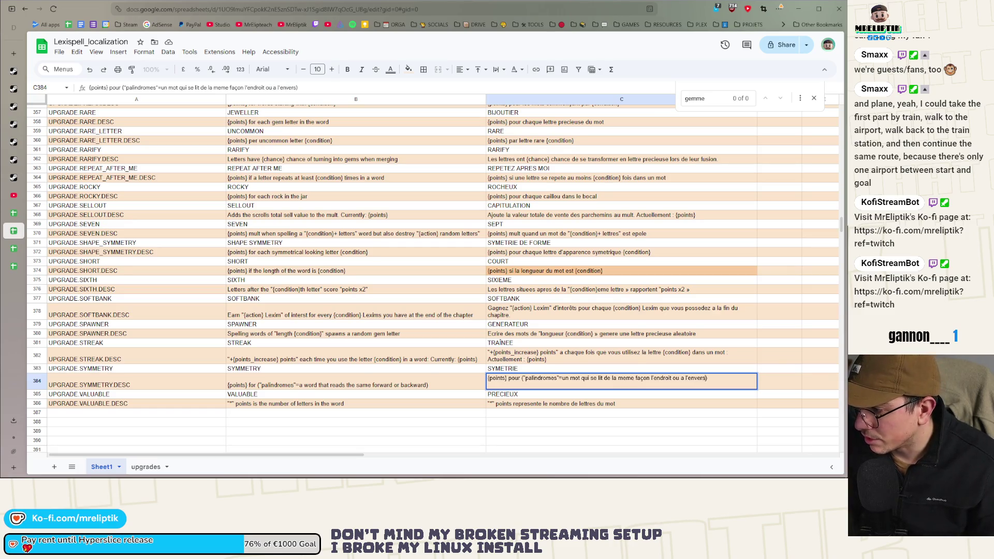
{"action": "left_click", "coordinate": [514, 432]}
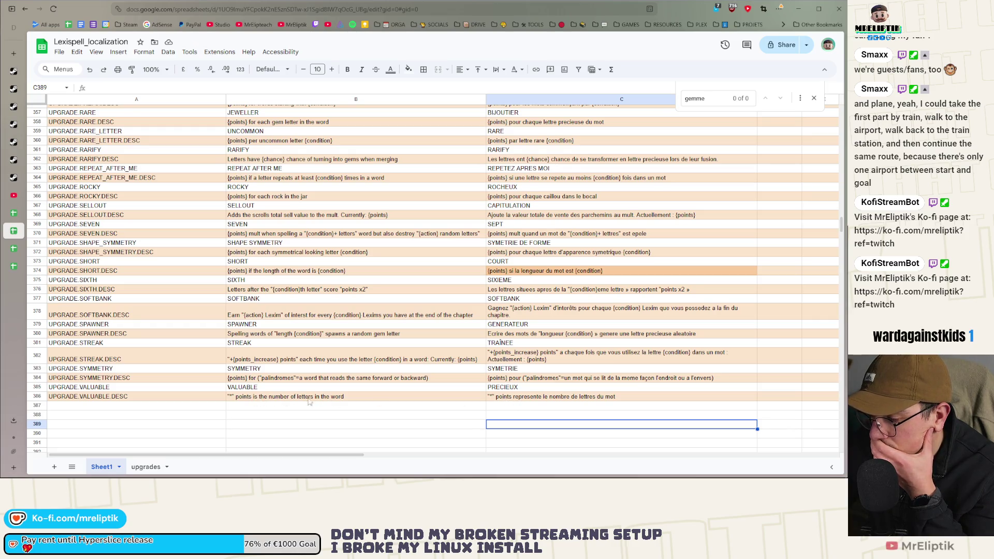
Rewrite B386 to read "*" is worth the number of letters in the word.
{"action": "left_click", "coordinate": [241, 398]}
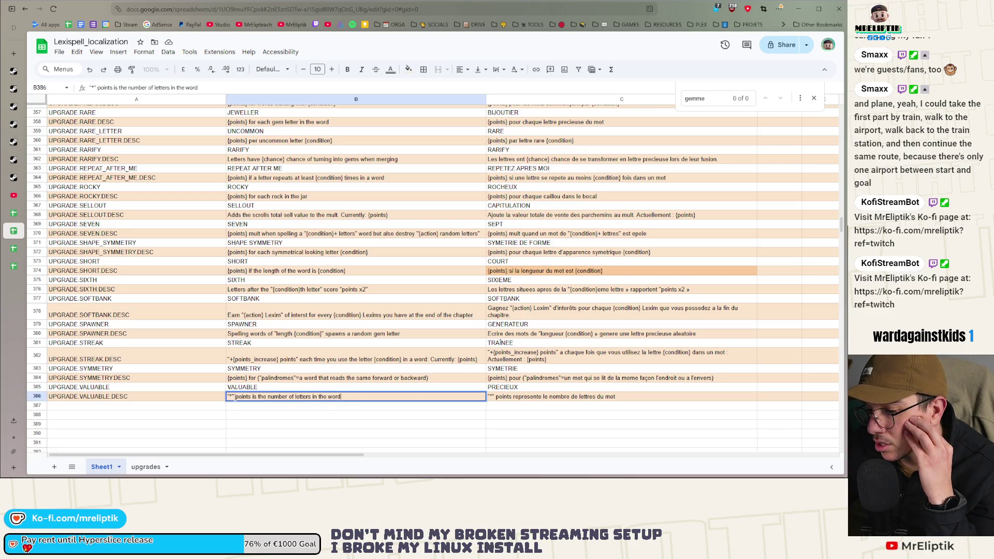
{"action": "type", "text": "is worth"}
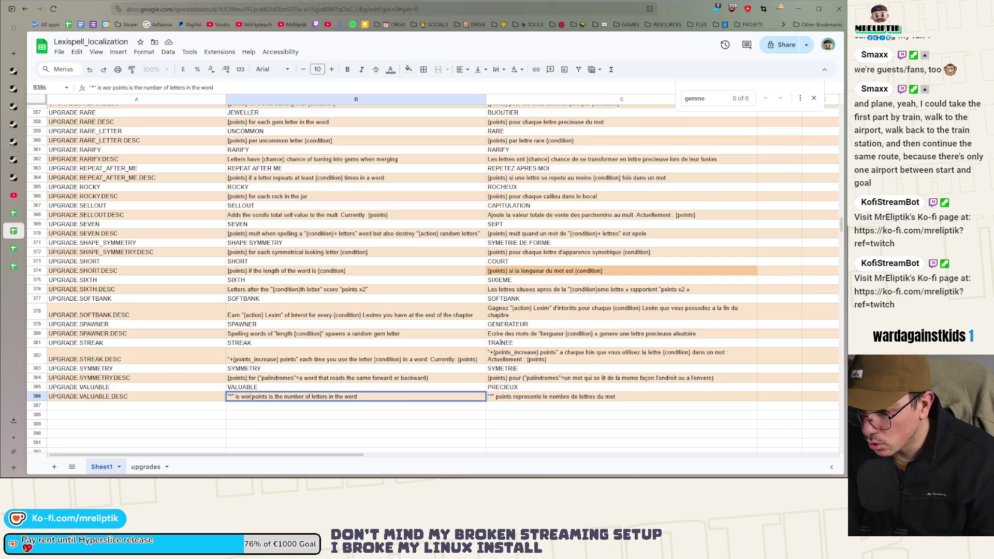
{"action": "key", "text": "ctrl+shift+Right"}
{"action": "key", "text": "BackSpace"}
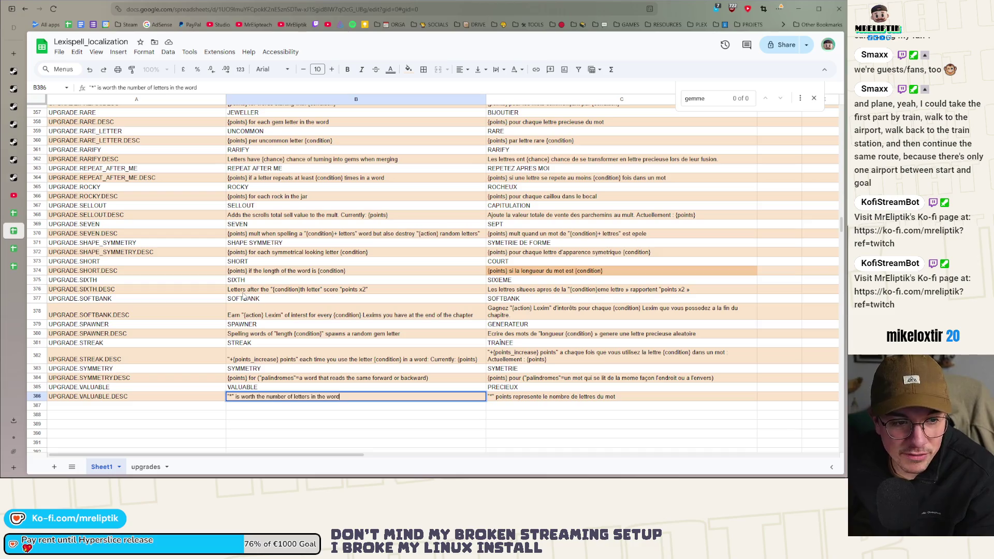
{"action": "key", "text": "Return"}
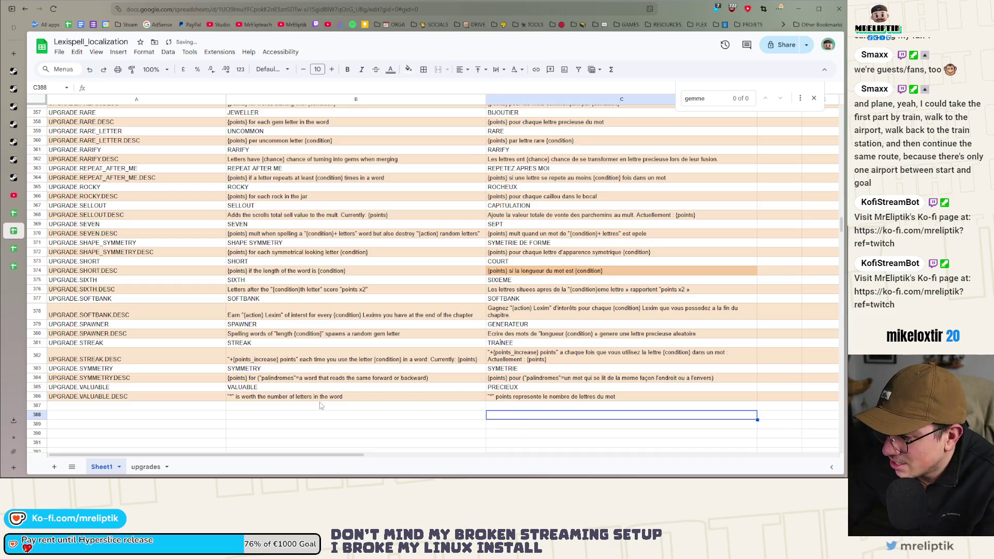
Rewrite the French VALUABLE description as "vaut le nombre de lettres dans le mot en points".
{"action": "key", "text": "Up"}
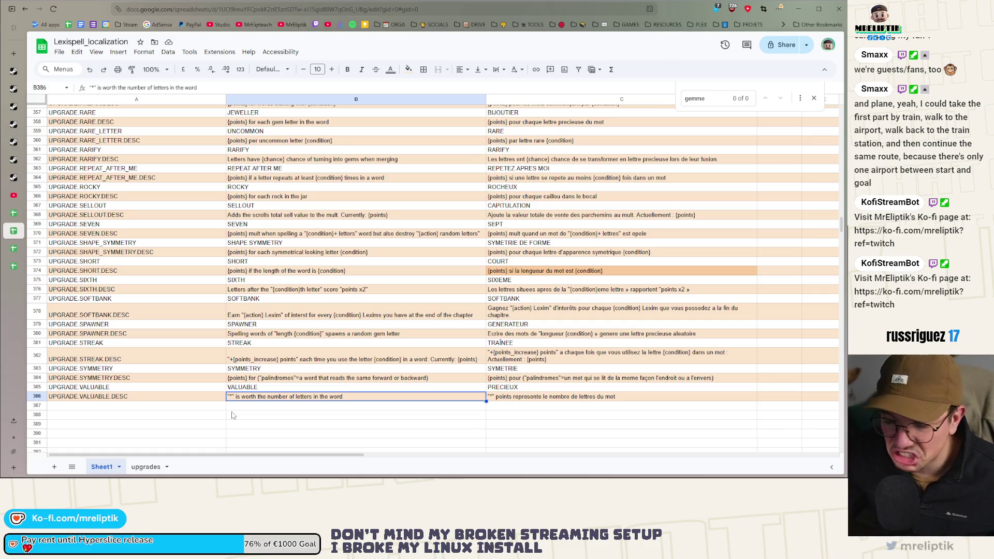
{"action": "double_click", "coordinate": [506, 398]}
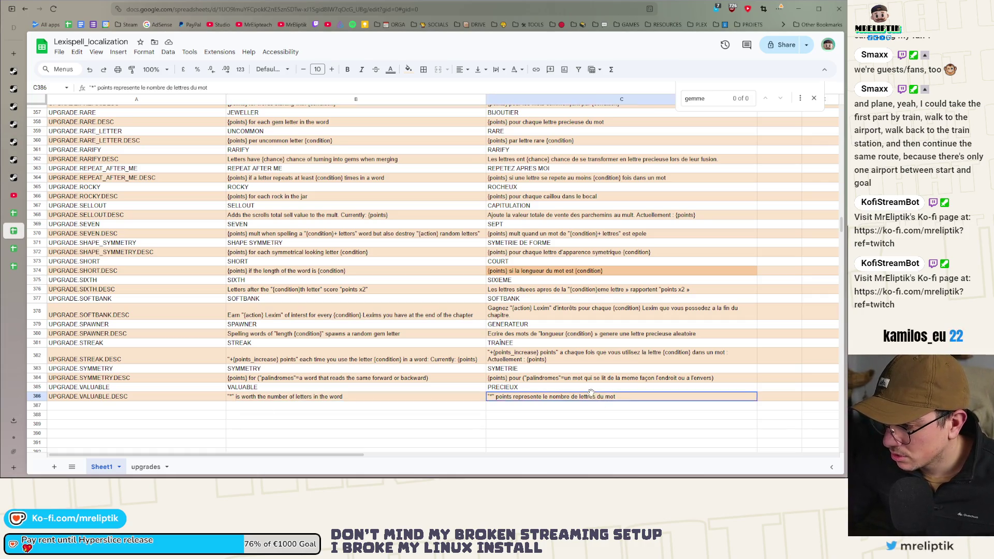
{"action": "left_click_drag", "start_coordinate": [493, 397], "coordinate": [613, 397]}
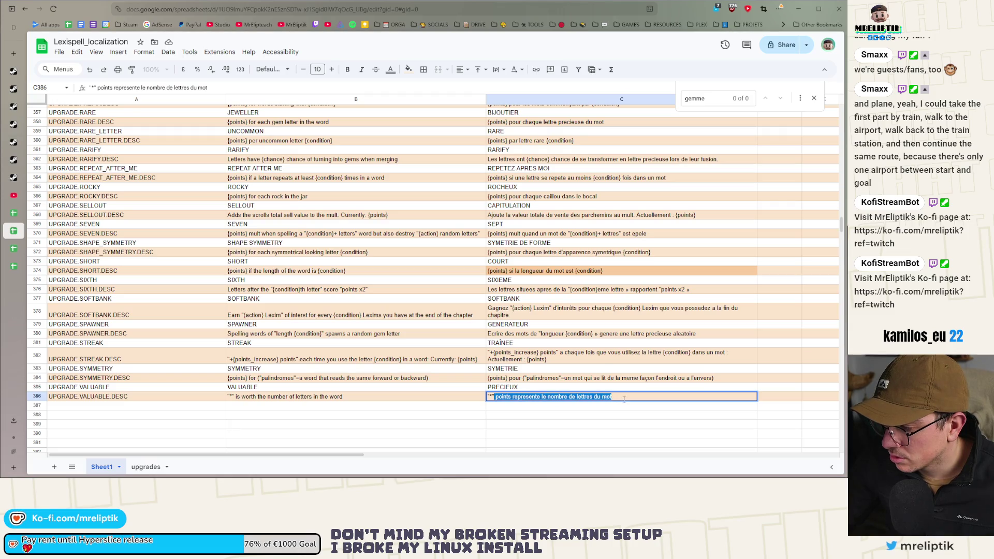
{"action": "key", "text": "BackSpace"}
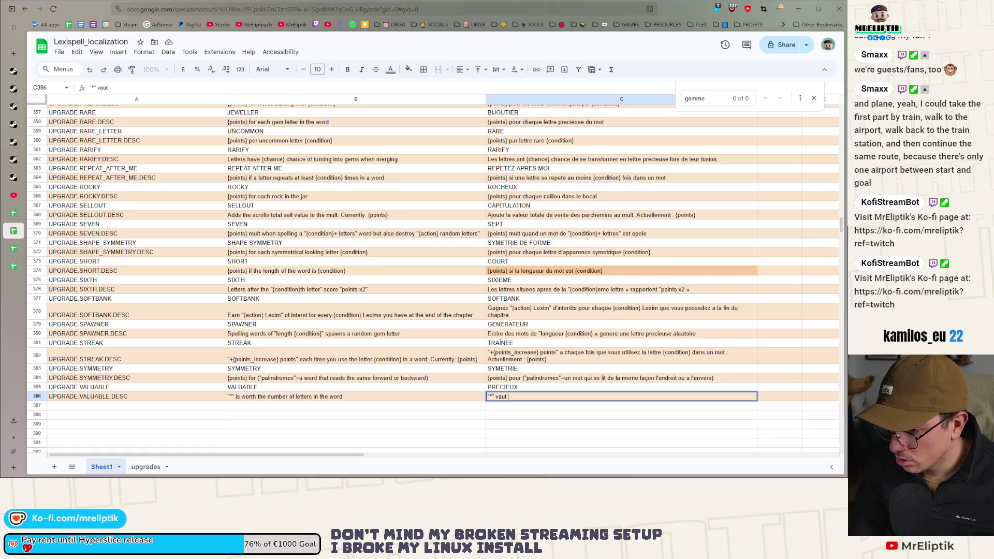
{"action": "type", "text": "le nombre"}
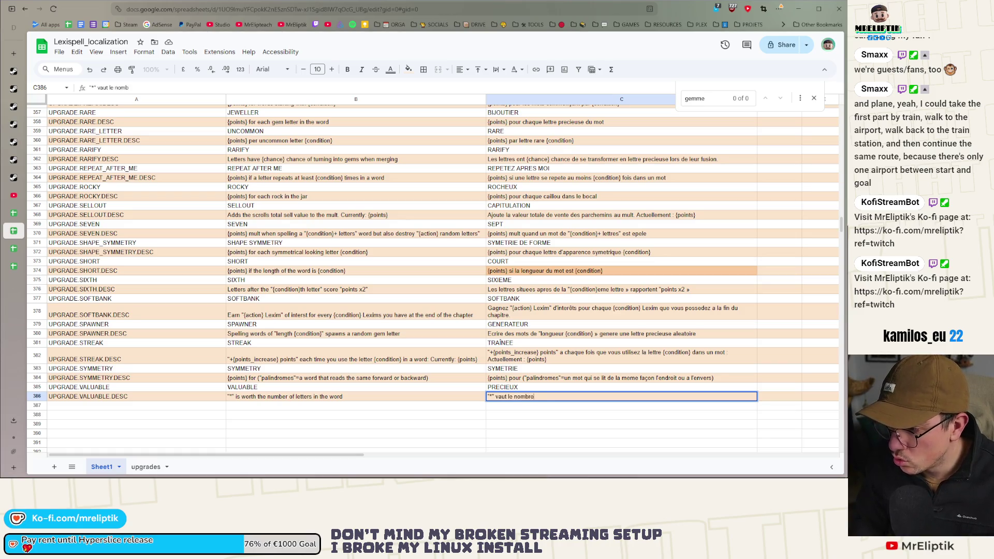
{"action": "type", "text": " de lettres dans l"}
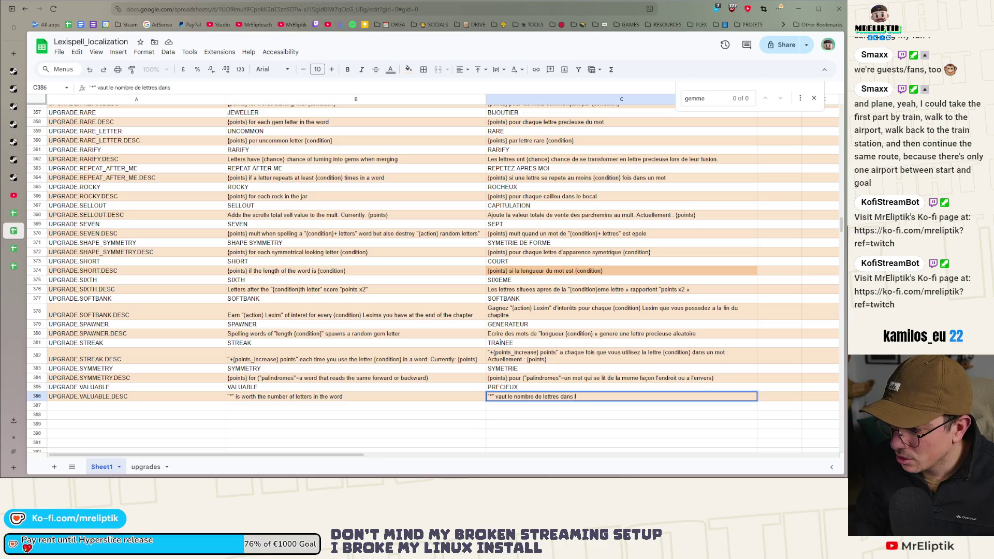
{"action": "key", "text": "BackSpace"}
{"action": "key", "text": "BackSpace"}
{"action": "type", "text": "mot en "}
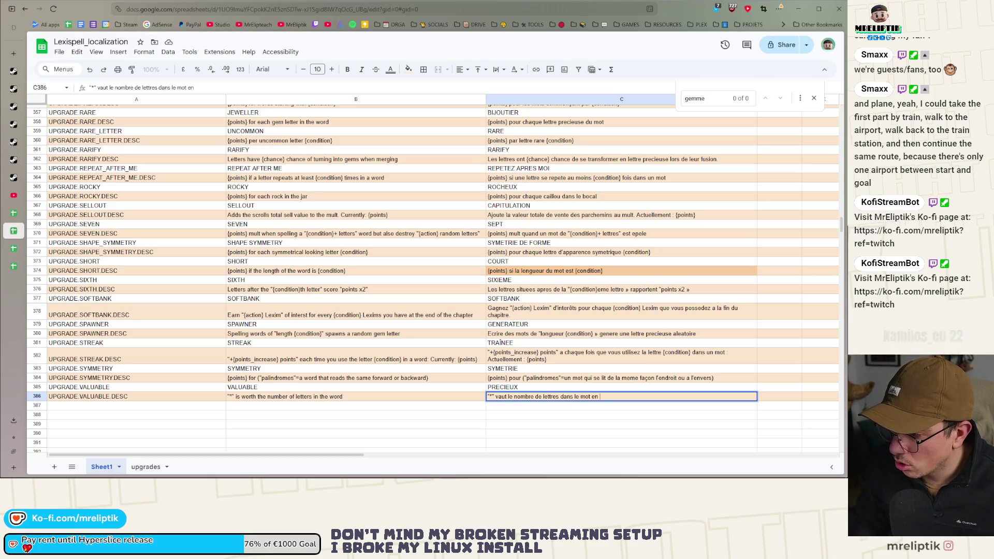
{"action": "type", "text": "points"}
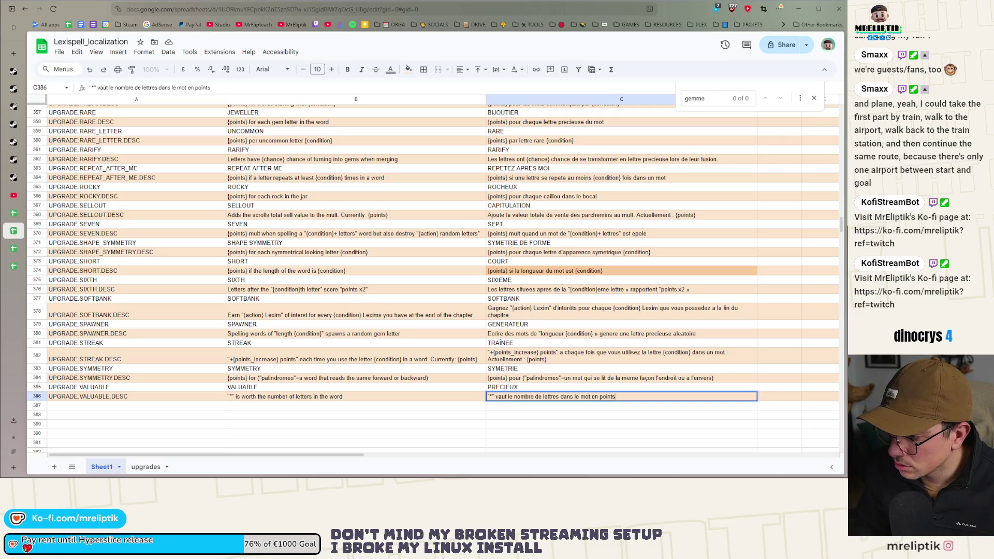
{"action": "key", "text": "Return"}
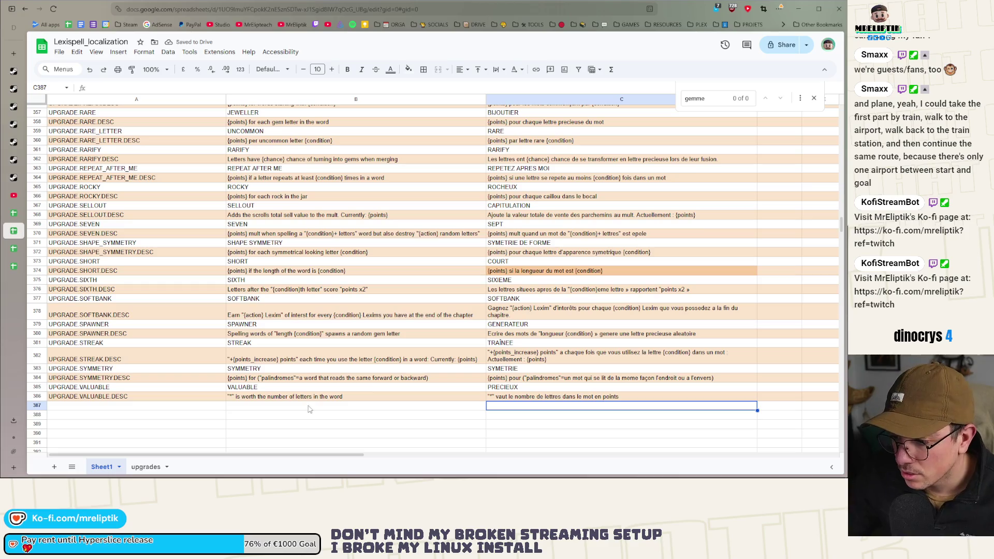
Make the English VALUABLE description end with "in points".
{"action": "double_click", "coordinate": [356, 397]}
{"action": "type", "text": "in point"}
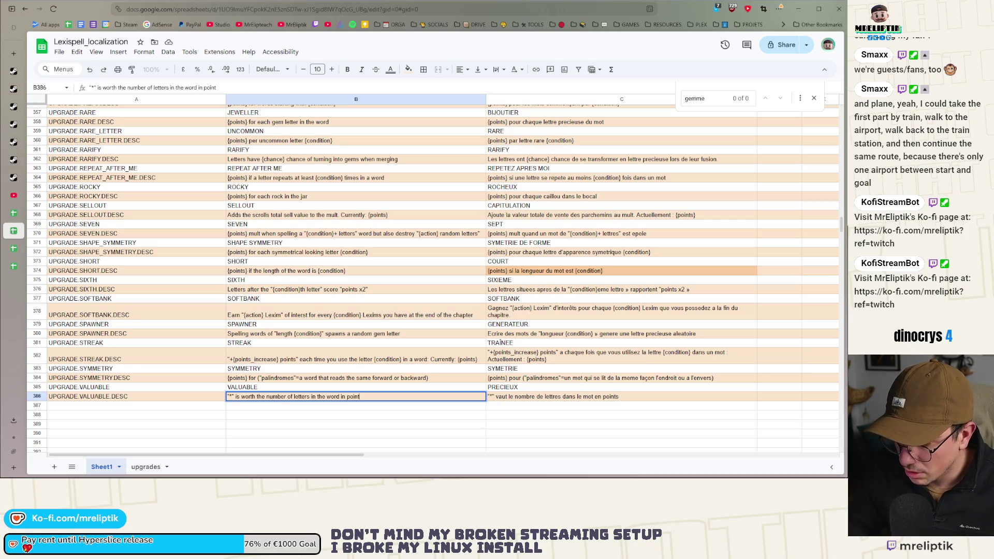
{"action": "type", "text": "s"}
{"action": "key", "text": "Return"}
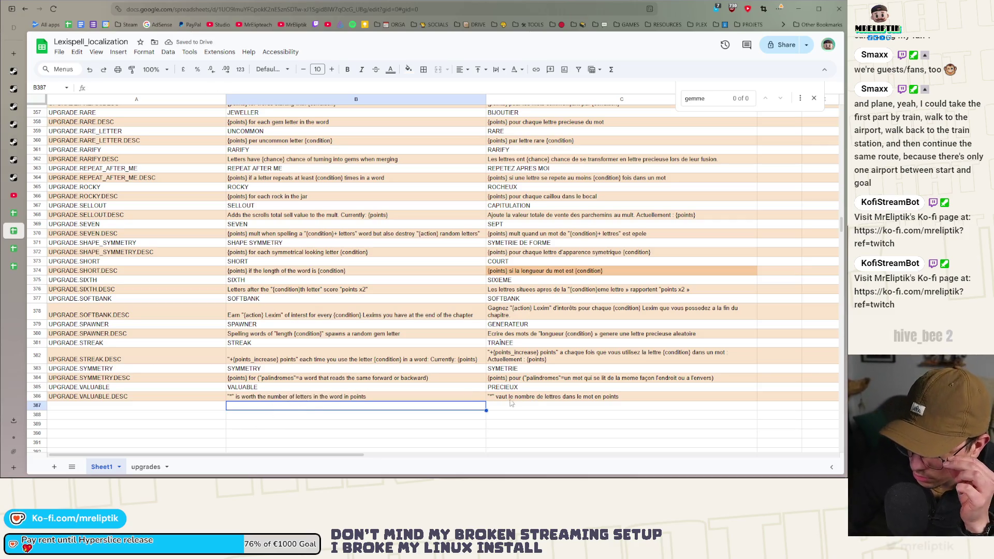
{"action": "scroll", "coordinate": [536, 383], "scroll_direction": "up", "scroll_amount": 10}
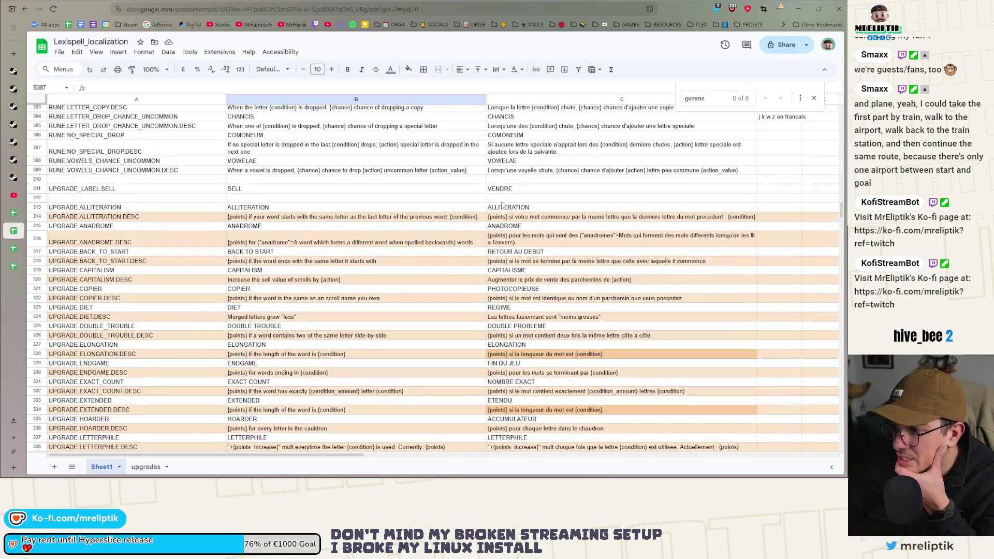
Open C315's GOOGLETRANSLATE formula for the French ANADROME name, then leave it unchanged.
{"action": "left_click", "coordinate": [513, 228]}
{"action": "double_click", "coordinate": [513, 231]}
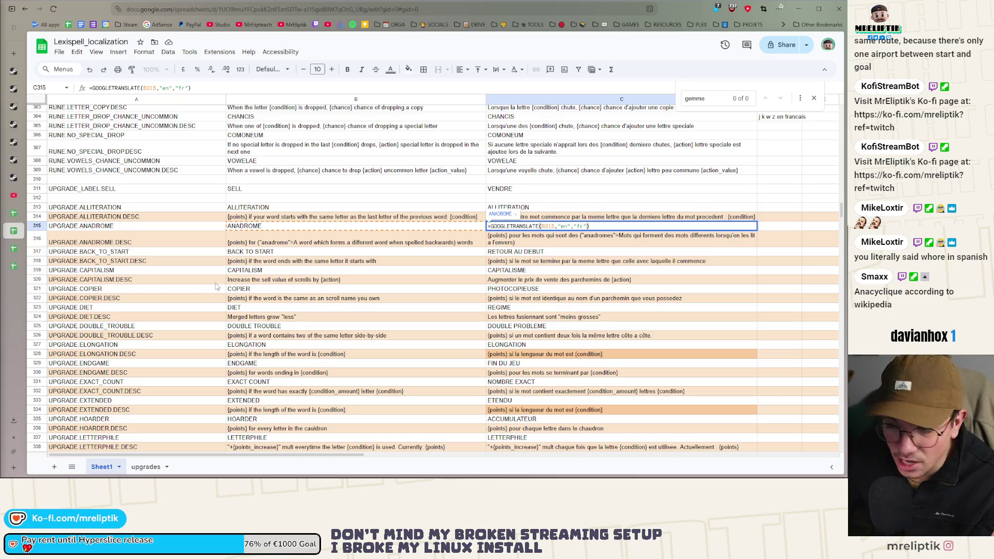
{"action": "left_click", "coordinate": [571, 253]}
Convert C315's translated French ANADROME name into a plain value.
{"action": "key", "text": "Up"}
{"action": "key", "text": "Up"}
{"action": "key", "text": "ctrl+c"}
{"action": "key", "text": "ctrl+shift+v"}
Change the French ANADROME name to ANACYCLIQUE.
{"action": "double_click", "coordinate": [531, 226]}
{"action": "key", "text": "ctrl+a"}
{"action": "type", "text": "AN"}
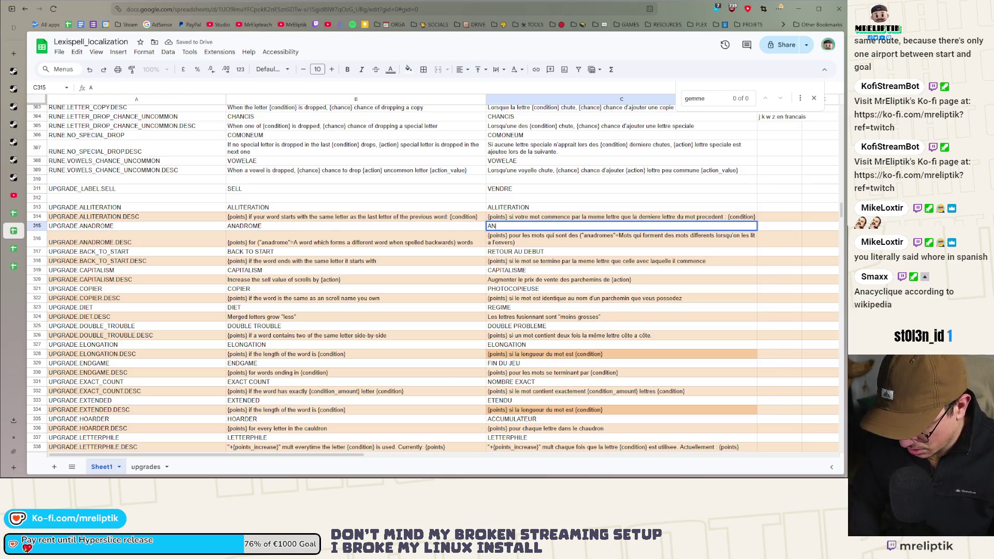
{"action": "type", "text": "CYCLIQUE"}
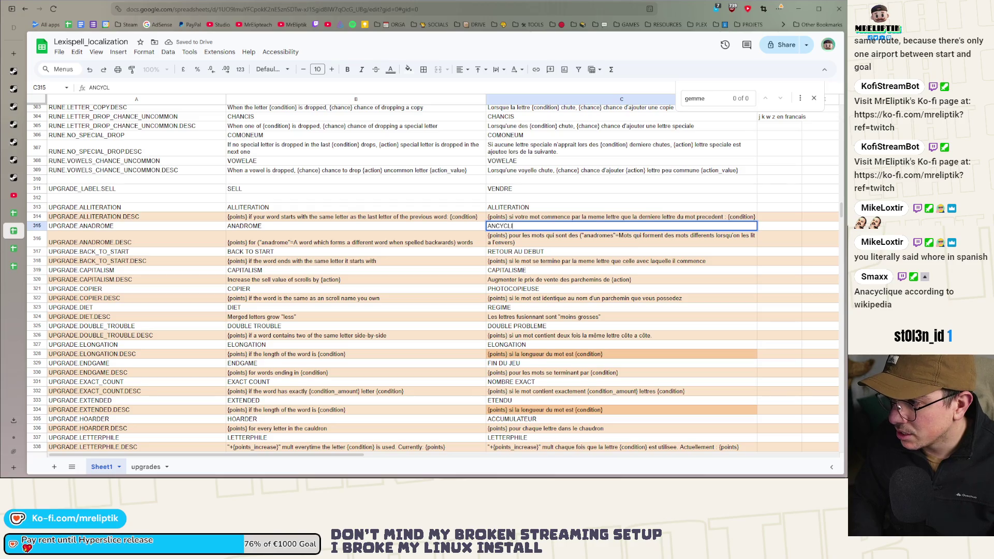
{"action": "key", "text": "BackSpace"}
{"action": "key", "text": "BackSpace"}
{"action": "key", "text": "BackSpace"}
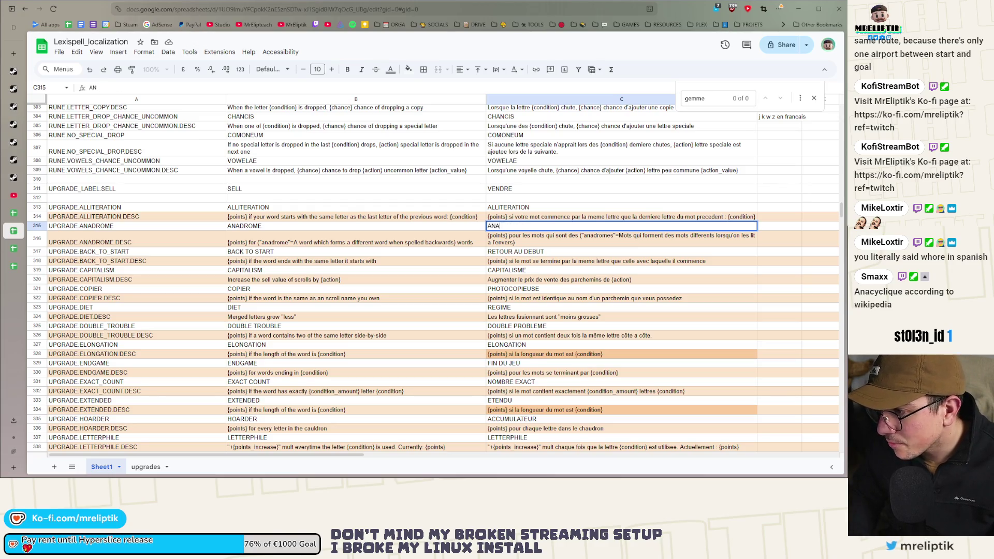
{"action": "type", "text": "ACYCLIQUE"}
{"action": "key", "text": "Return"}
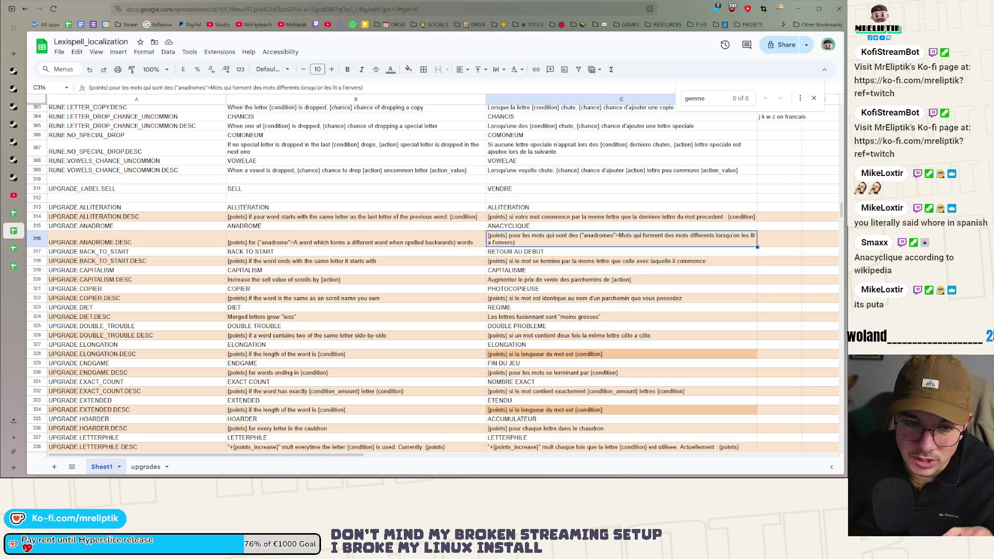
{"action": "left_click", "coordinate": [541, 252]}
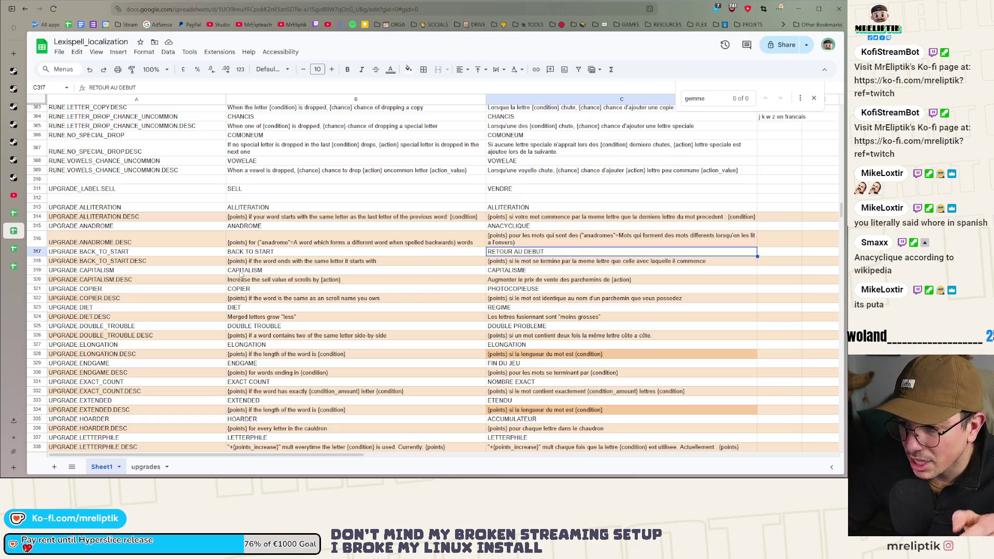
{"action": "left_click", "coordinate": [520, 289]}
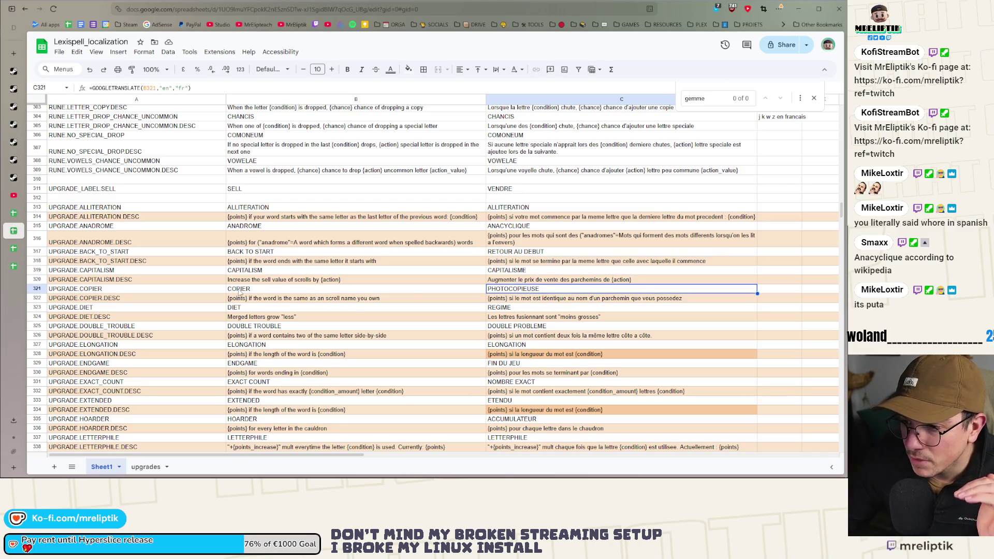
{"action": "scroll", "coordinate": [560, 263], "scroll_direction": "down", "scroll_amount": 5}
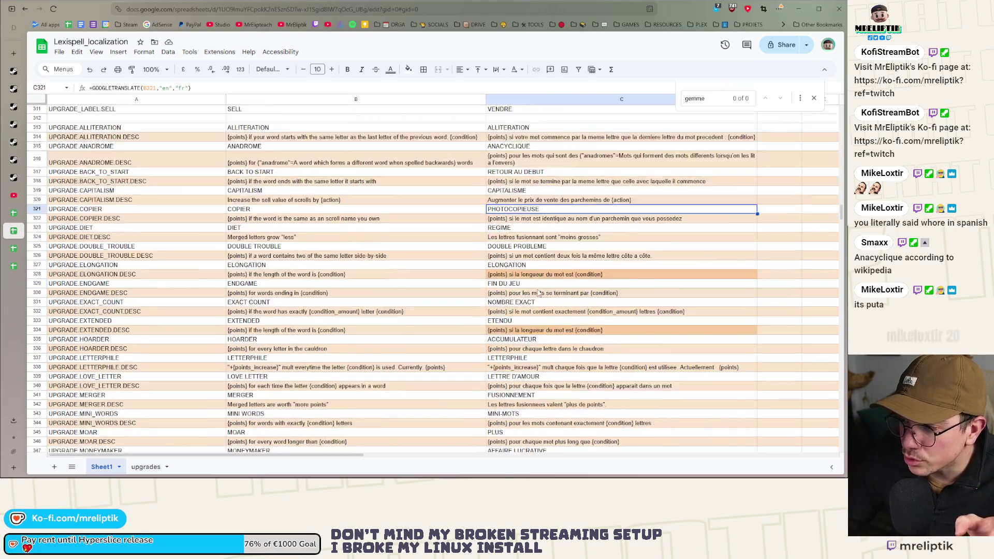
{"action": "left_click", "coordinate": [505, 189]}
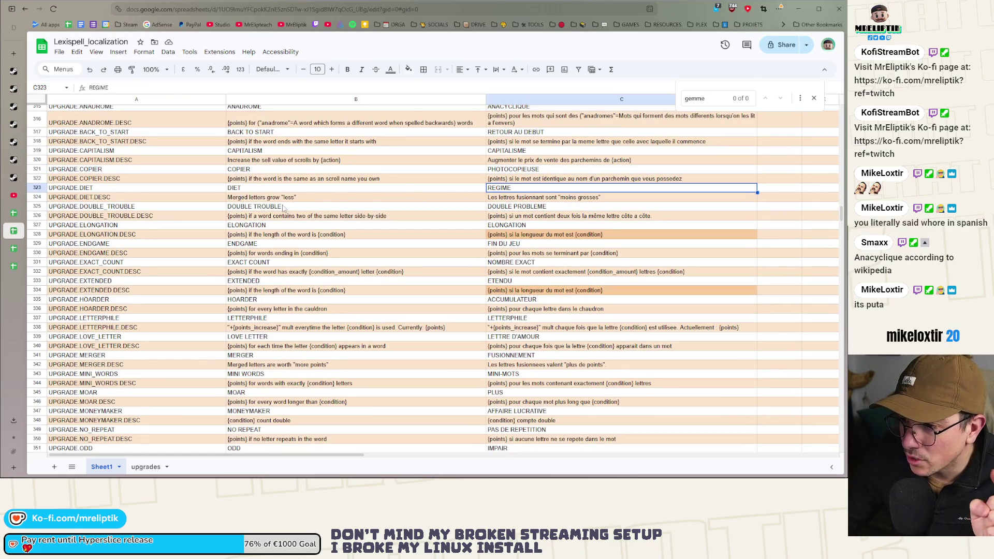
{"action": "left_click", "coordinate": [261, 227]}
{"action": "left_click", "coordinate": [513, 230]}
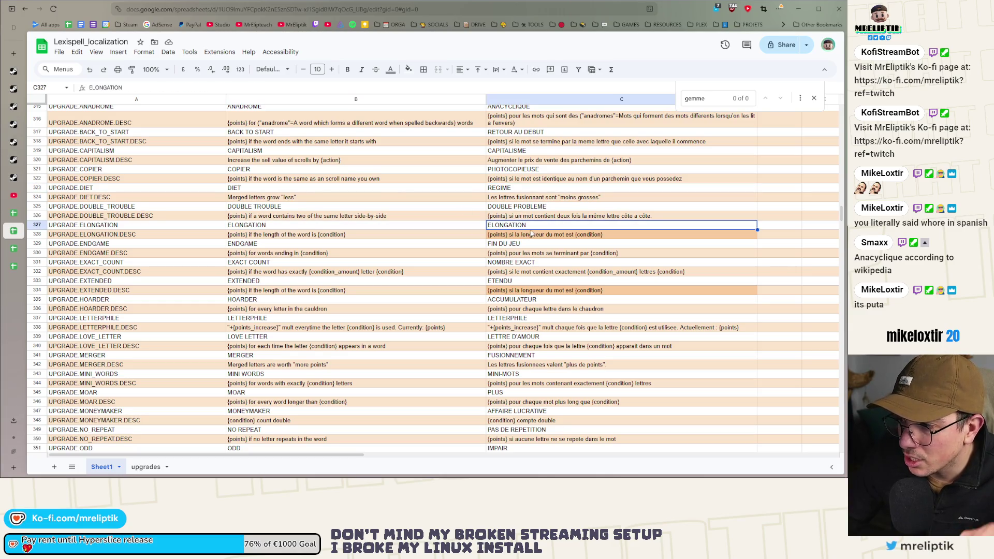
{"action": "left_click", "coordinate": [269, 242]}
{"action": "left_click", "coordinate": [508, 245]}
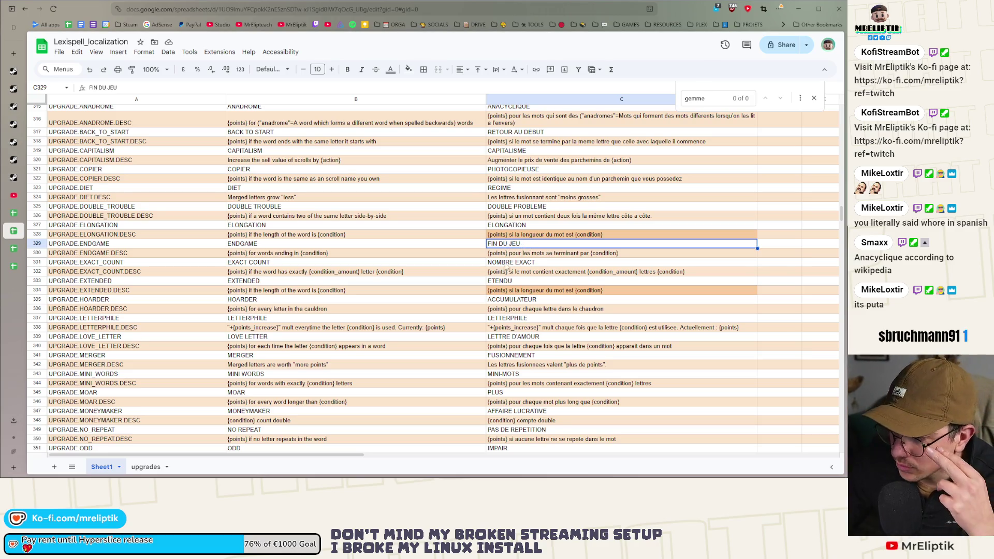
{"action": "left_click", "coordinate": [515, 263]}
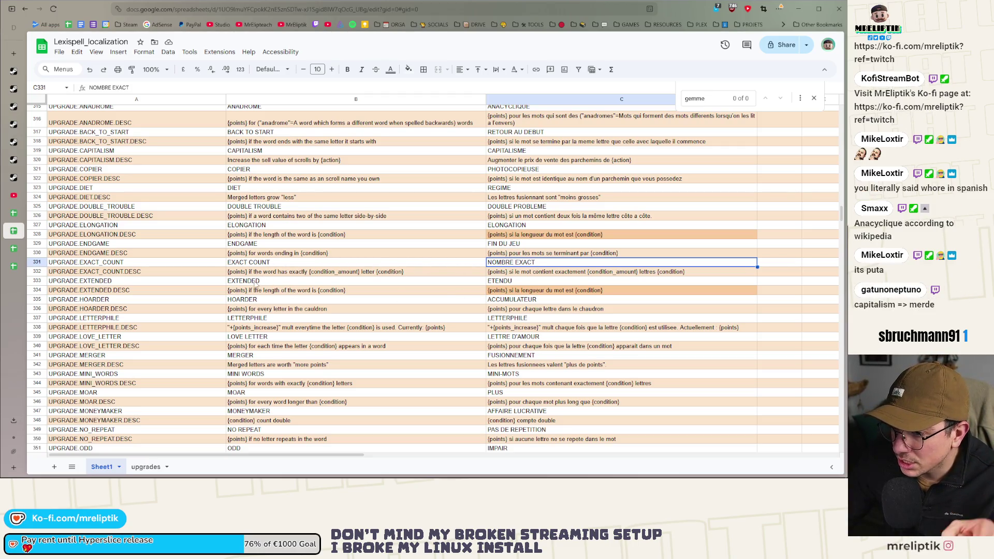
{"action": "scroll", "coordinate": [521, 288], "scroll_direction": "down", "scroll_amount": 2}
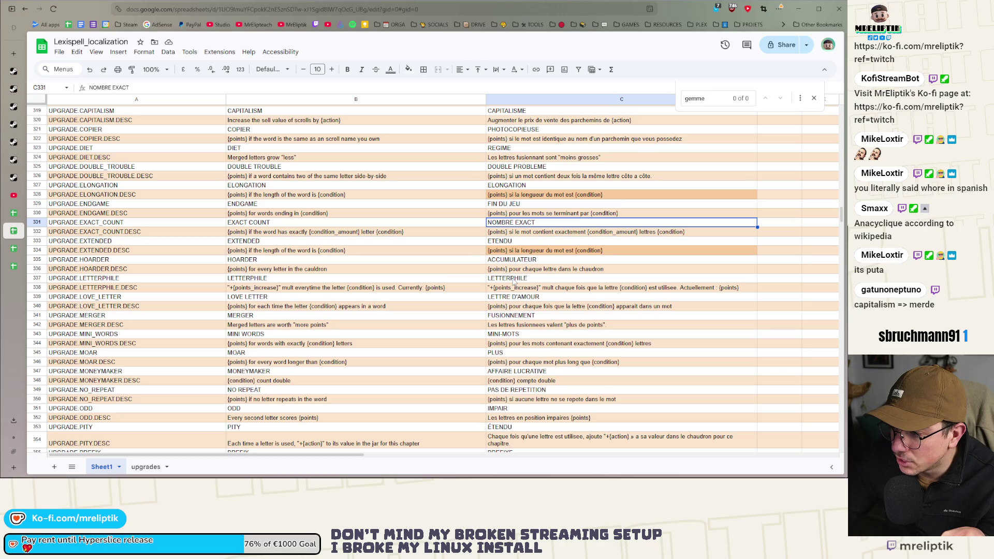
{"action": "left_click", "coordinate": [511, 280]}
{"action": "double_click", "coordinate": [511, 280]}
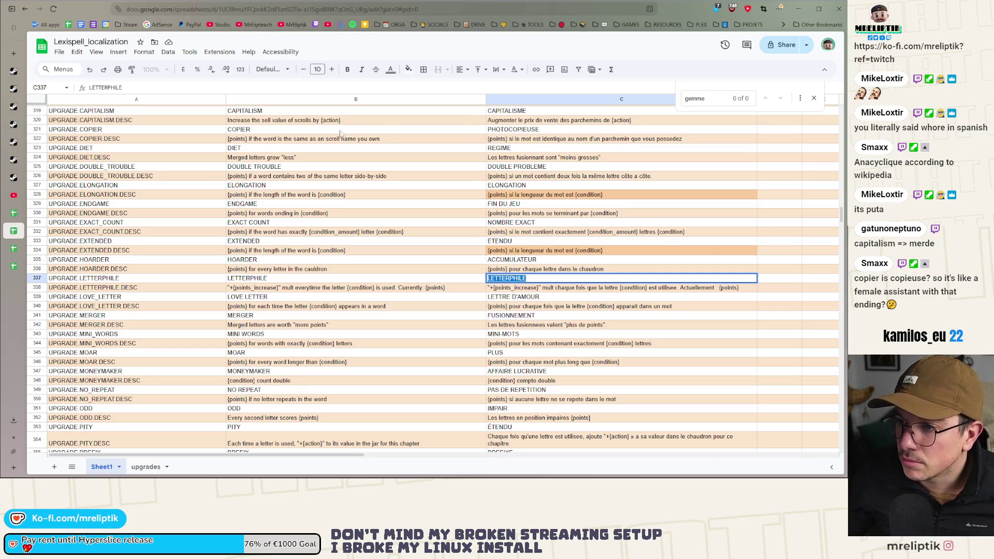
{"action": "left_click", "coordinate": [236, 131]}
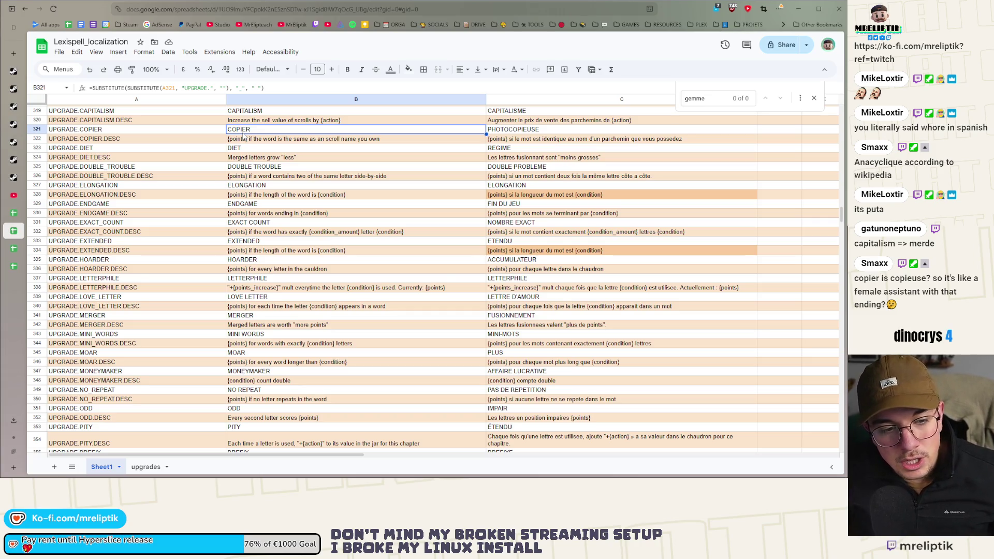
Replace the French COPIER machine translation in C321 with the plain word COPIEUR.
{"action": "left_click", "coordinate": [514, 132]}
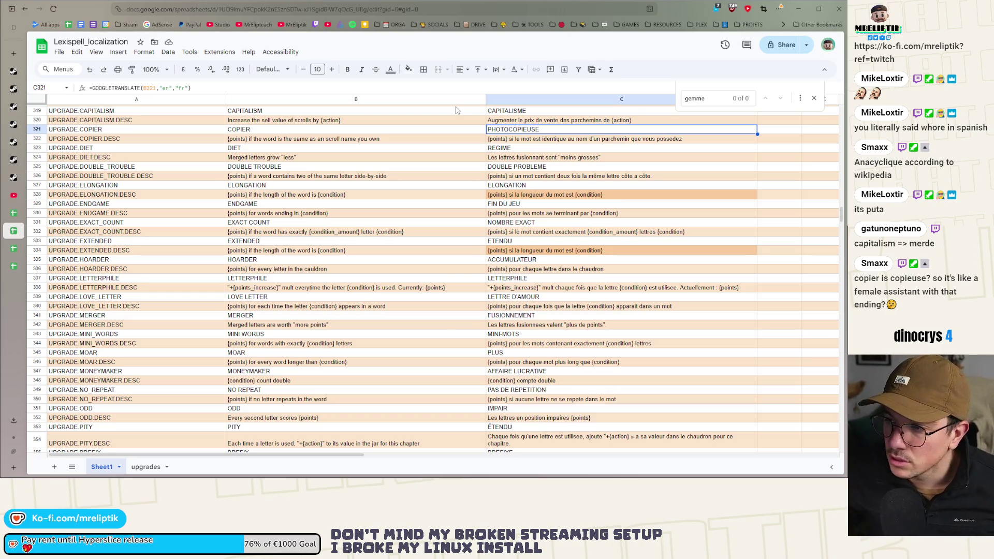
{"action": "left_click", "coordinate": [232, 133]}
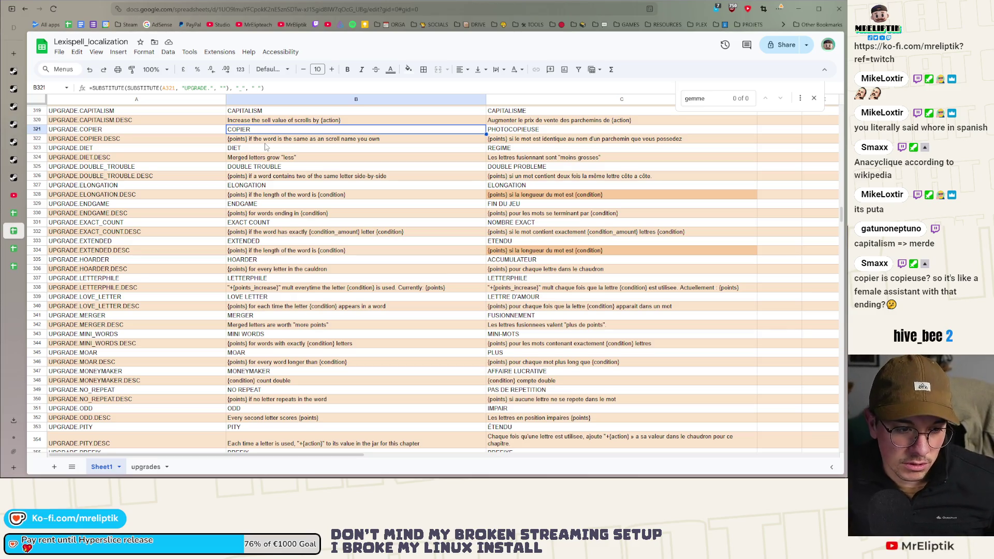
{"action": "key", "text": "ctrl+c"}
{"action": "double_click", "coordinate": [508, 130]}
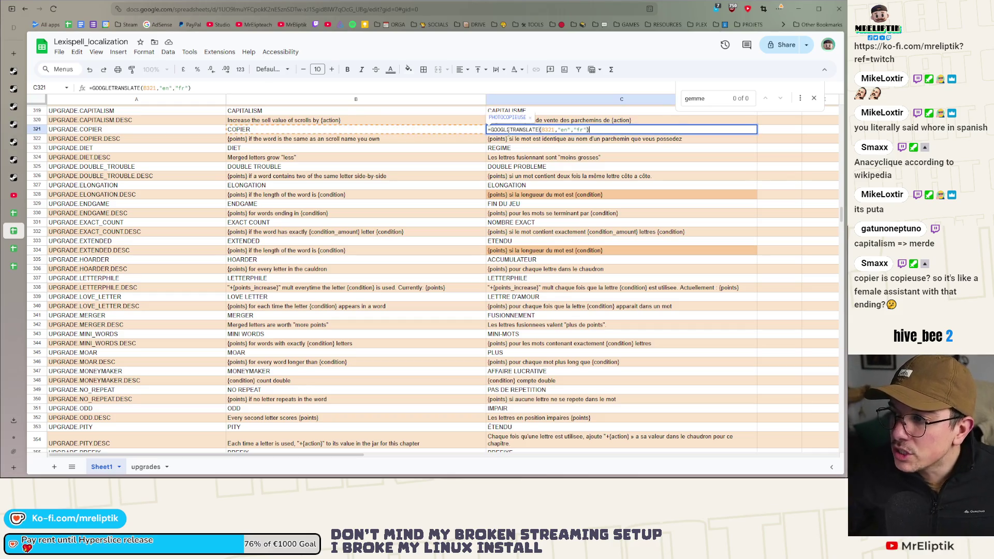
{"action": "key", "text": "Escape"}
{"action": "key", "text": "ctrl+c"}
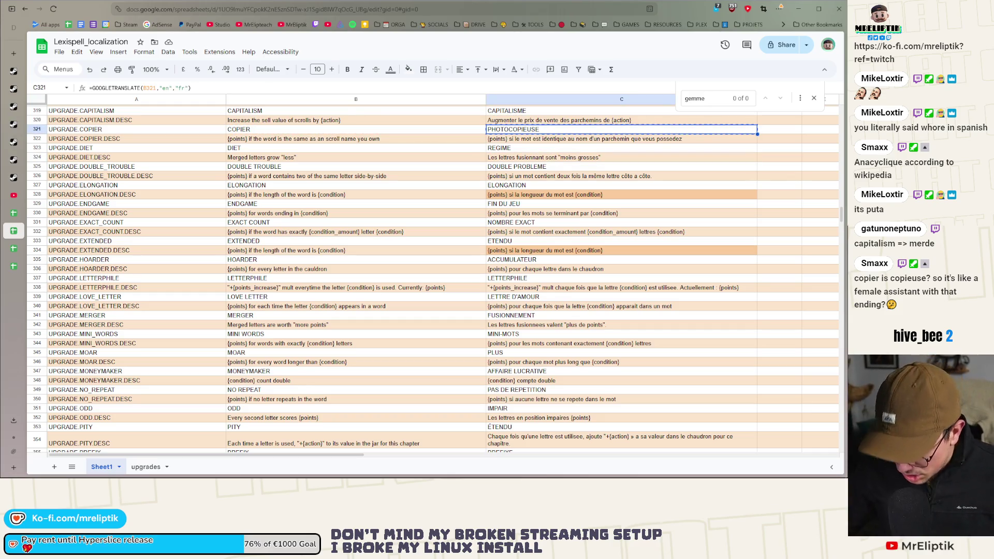
{"action": "key", "text": "ctrl+shift+v"}
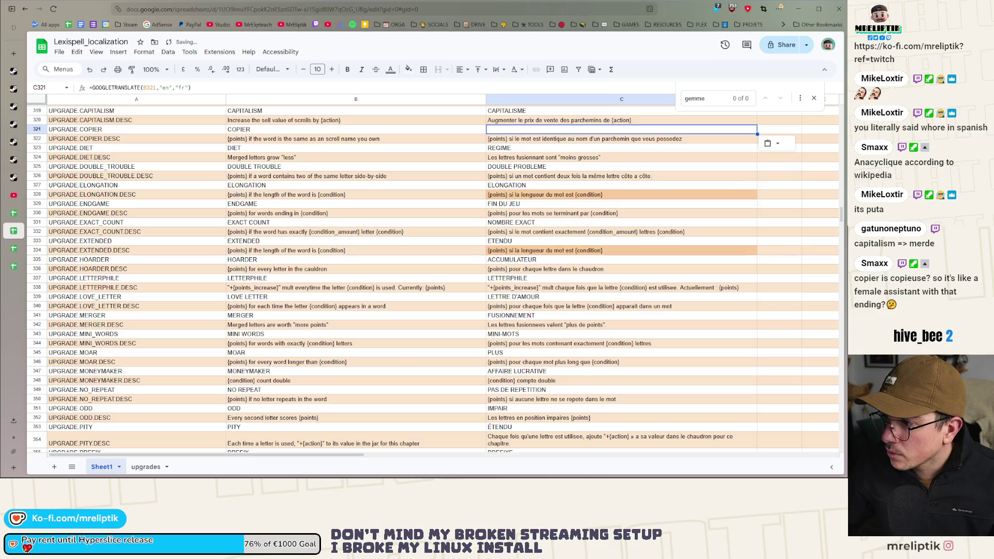
{"action": "key", "text": "ctrl+z"}
{"action": "key", "text": "ctrl+shift+v"}
{"action": "type", "text": "COPI"}
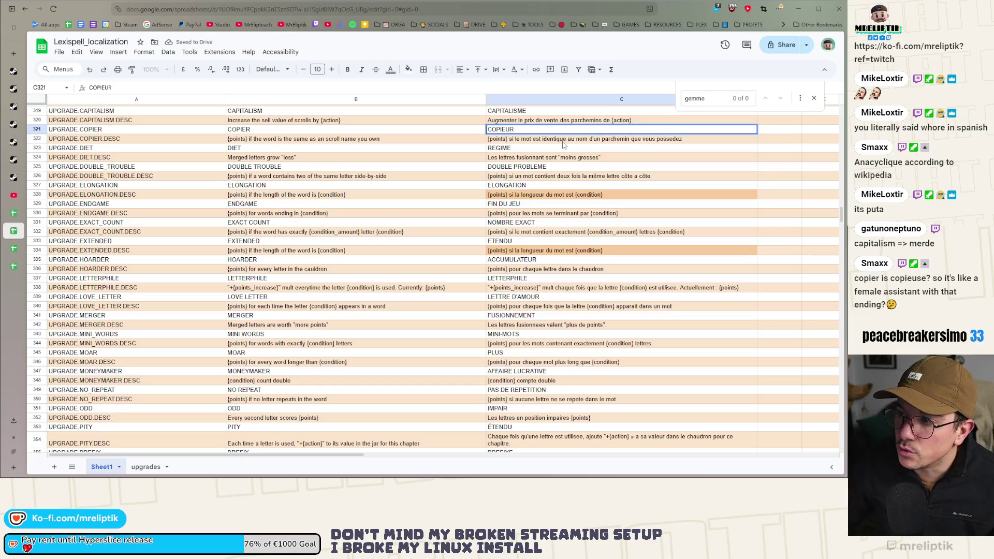
{"action": "type", "text": "EUR"}
{"action": "key", "text": "Return"}
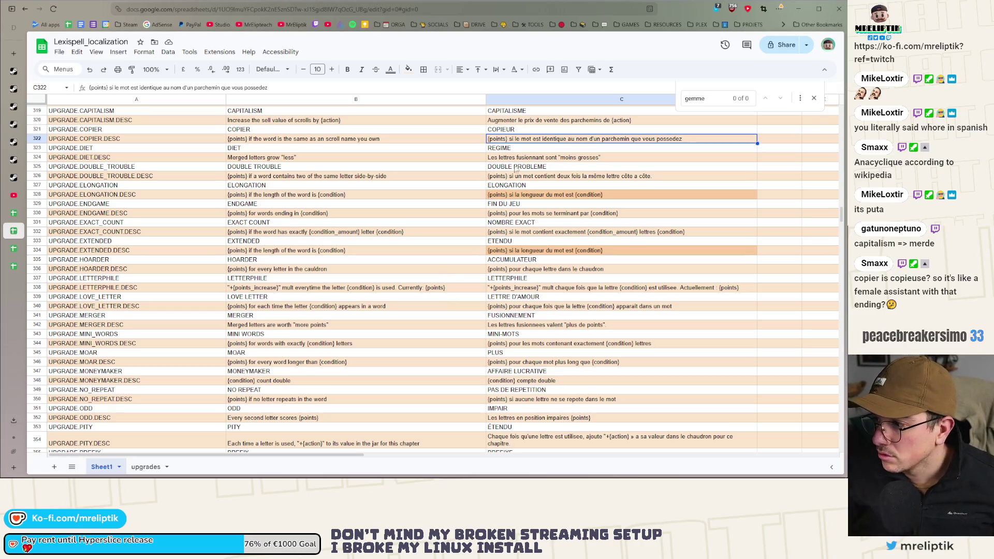
Check the LETTERPHILE cells, then run the Lexispell project in Godot.
{"action": "left_click", "coordinate": [505, 133]}
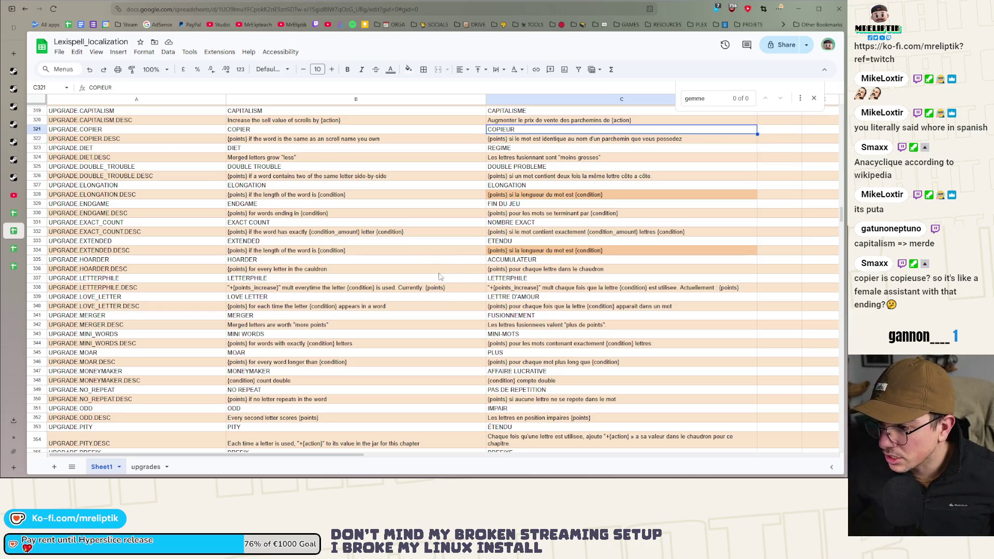
{"action": "left_click", "coordinate": [525, 279]}
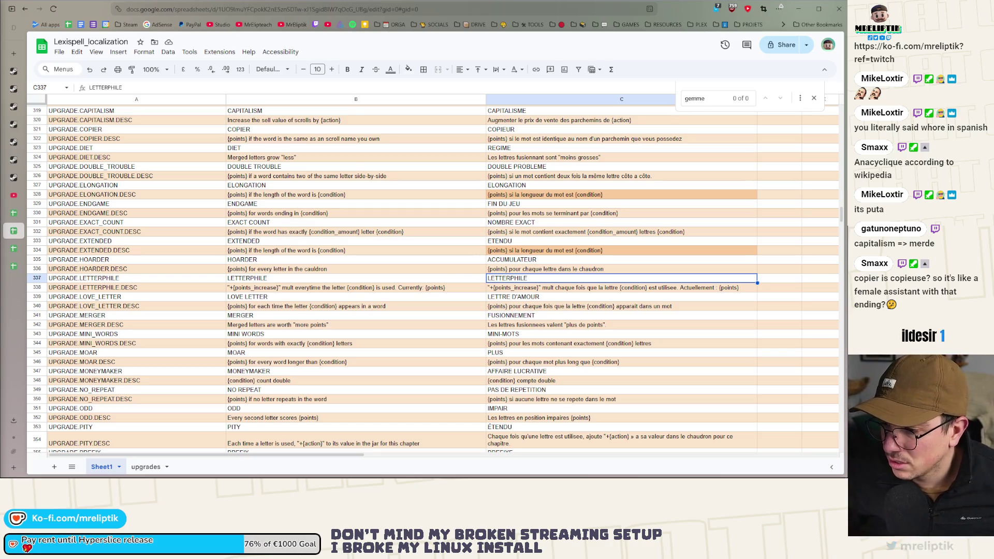
{"action": "key", "text": "Left"}
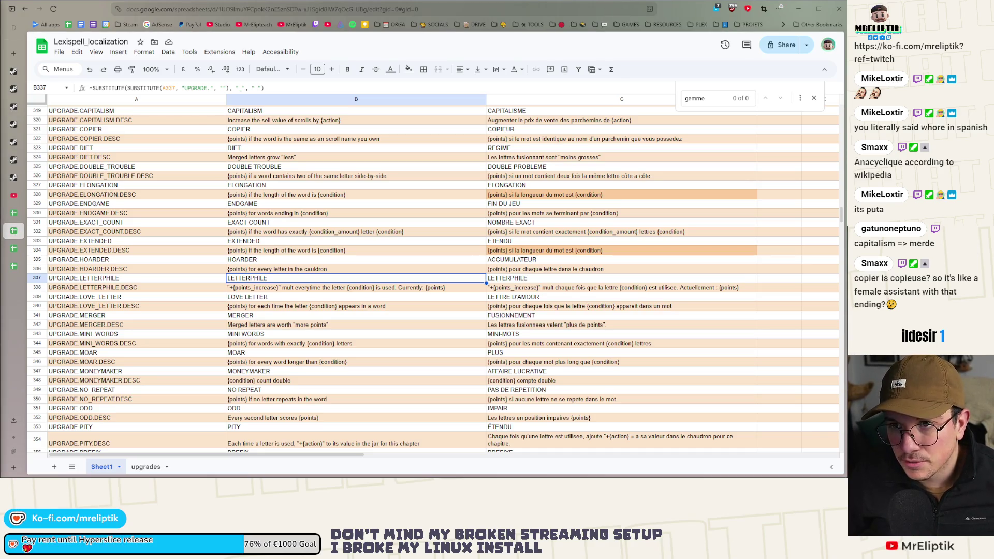
{"action": "key", "text": "alt+Tab"}
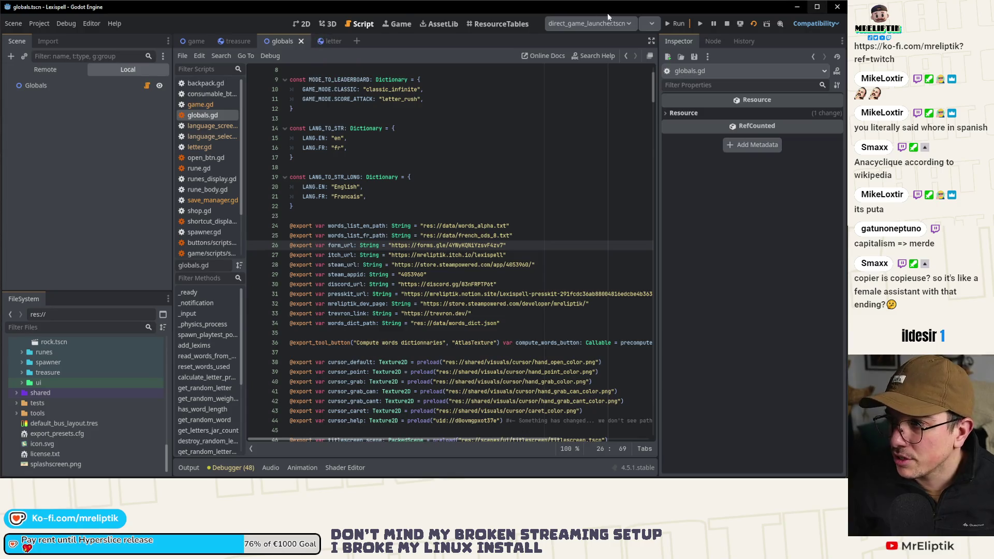
{"action": "left_click", "coordinate": [700, 24]}
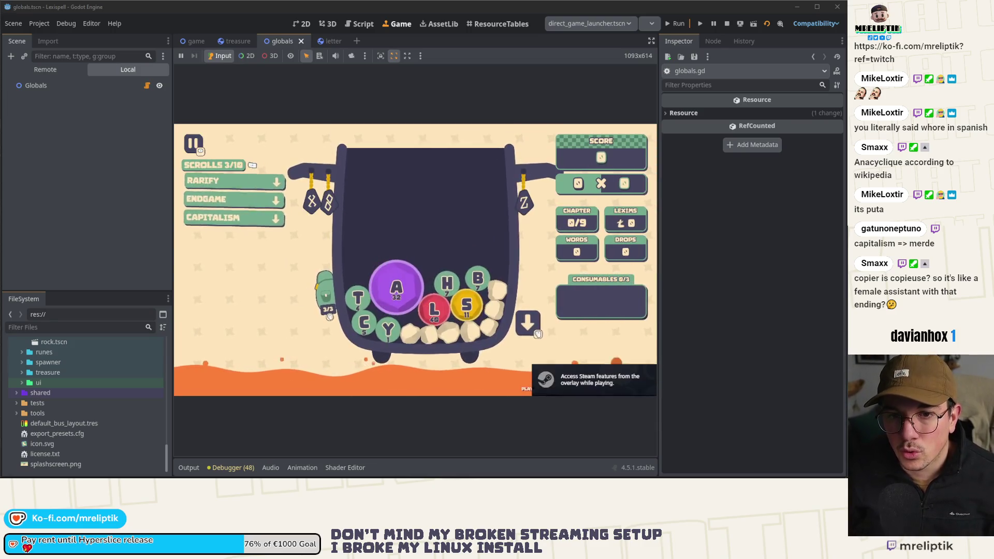
Open the in-game development console and list its available commands.
{"action": "key", "text": "grave"}
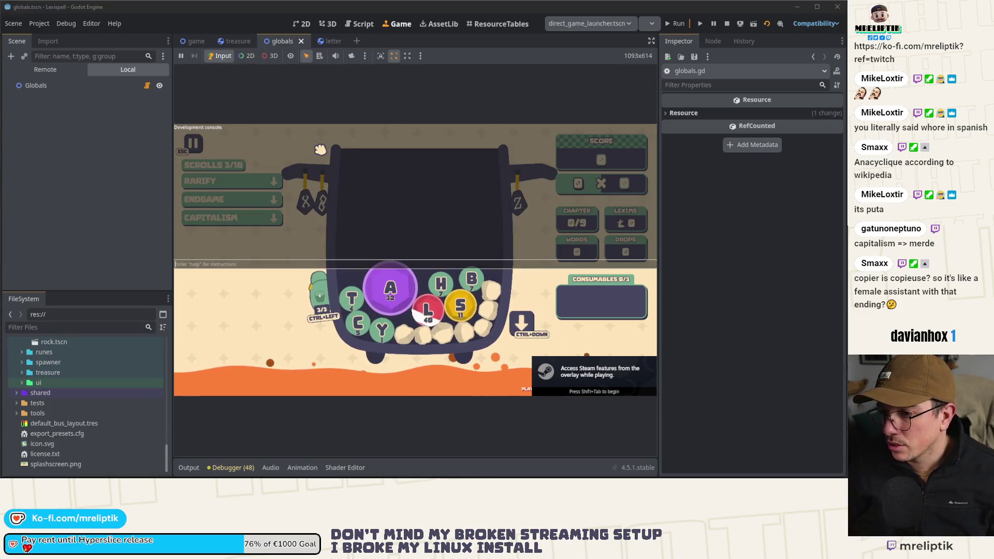
{"action": "type", "text": "word"}
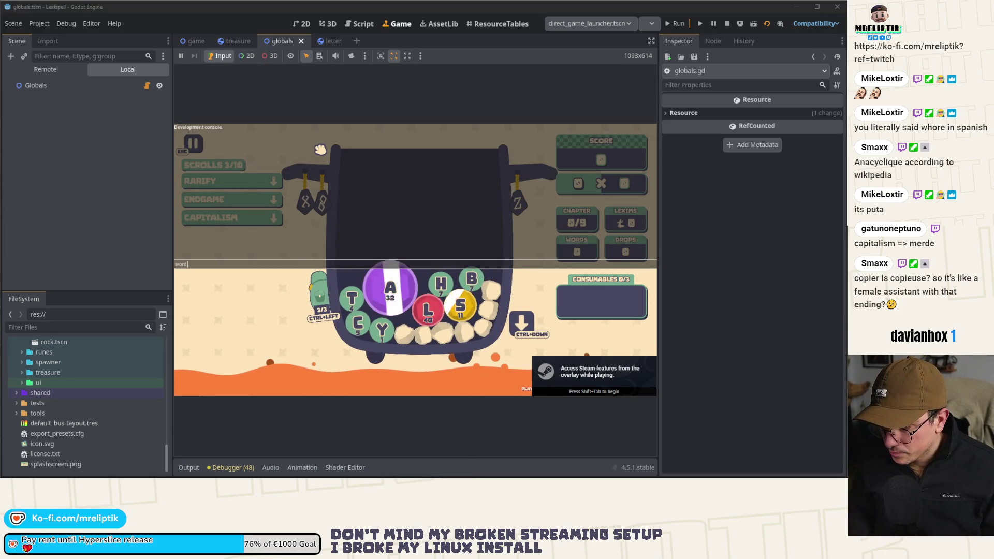
{"action": "key", "text": "Return"}
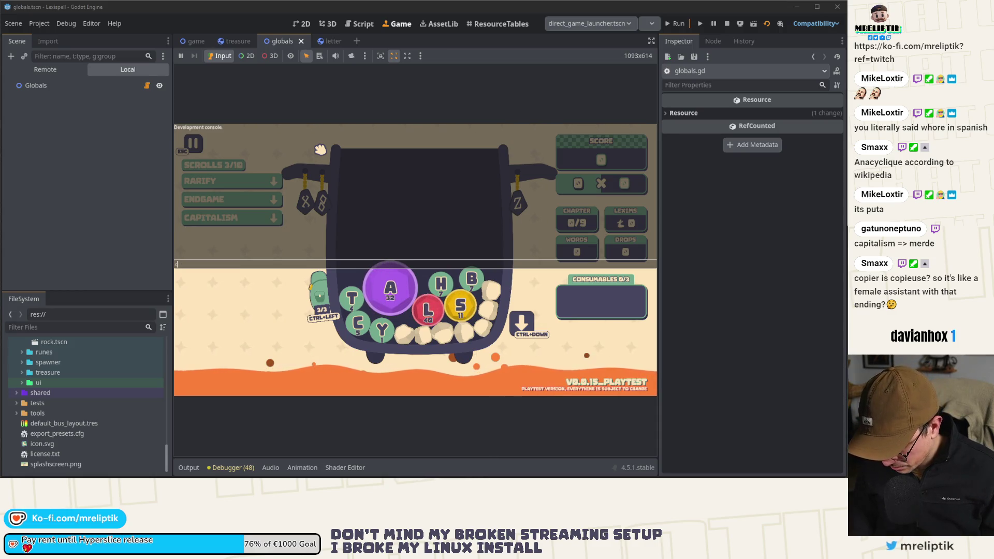
{"action": "type", "text": "communds"}
{"action": "key", "text": "Return"}
Run validate lexiphile in the console and read the result.
{"action": "type", "text": "va"}
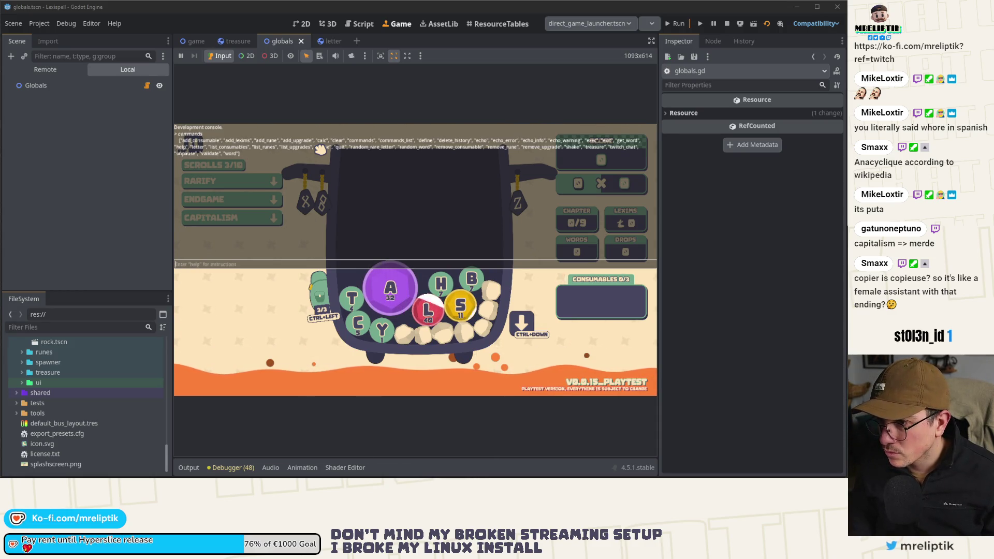
{"action": "type", "text": "lidate"}
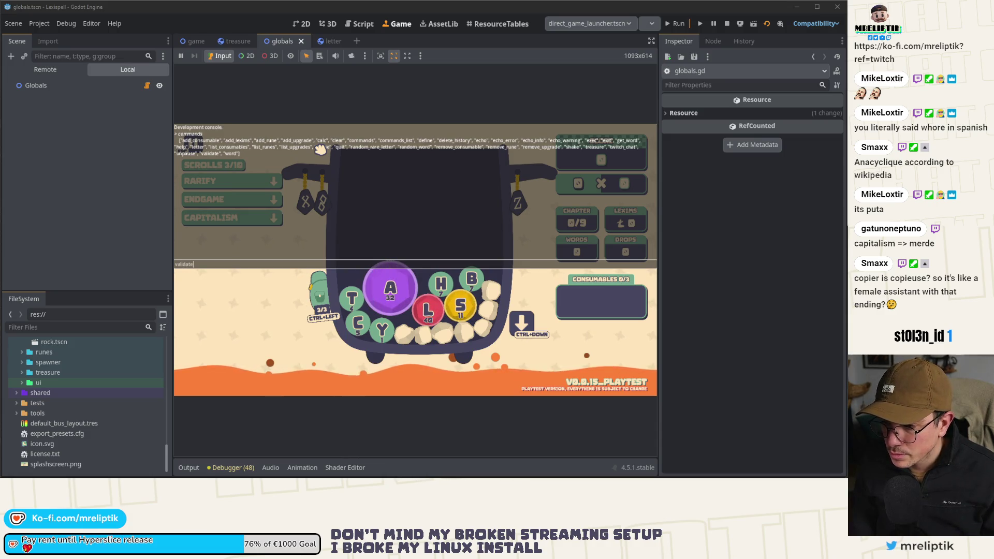
{"action": "type", "text": " https://s.team/a/4053960/ph"}
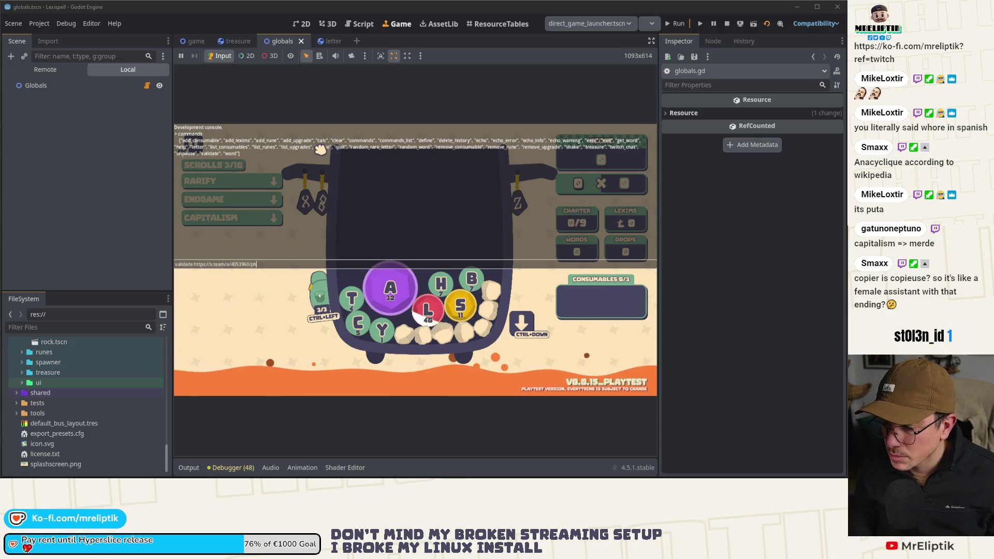
{"action": "key", "text": "BackSpace"}
{"action": "key", "text": "BackSpace"}
{"action": "key", "text": "BackSpace"}
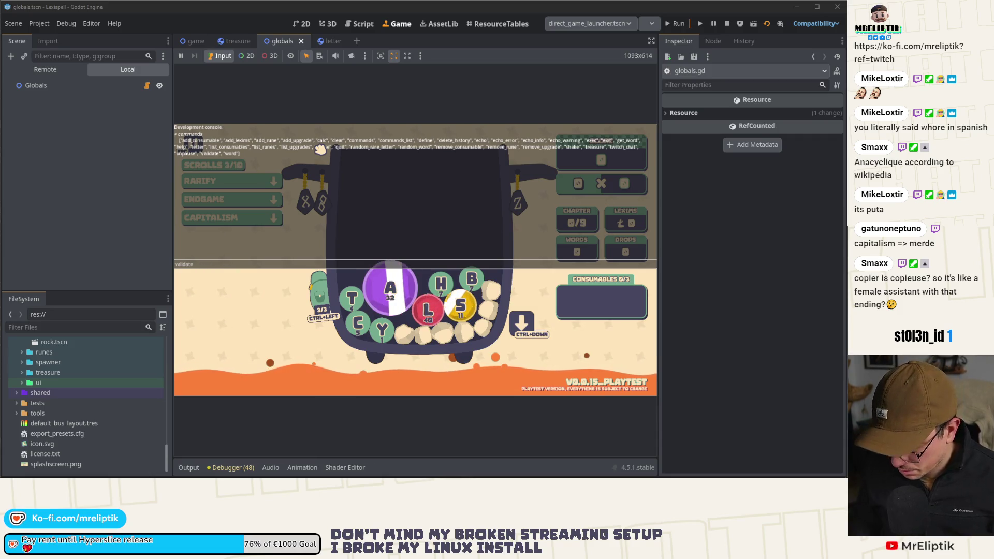
{"action": "type", "text": "ex"}
{"action": "key", "text": "BackSpace"}
{"action": "key", "text": "BackSpace"}
{"action": "key", "text": "BackSpace"}
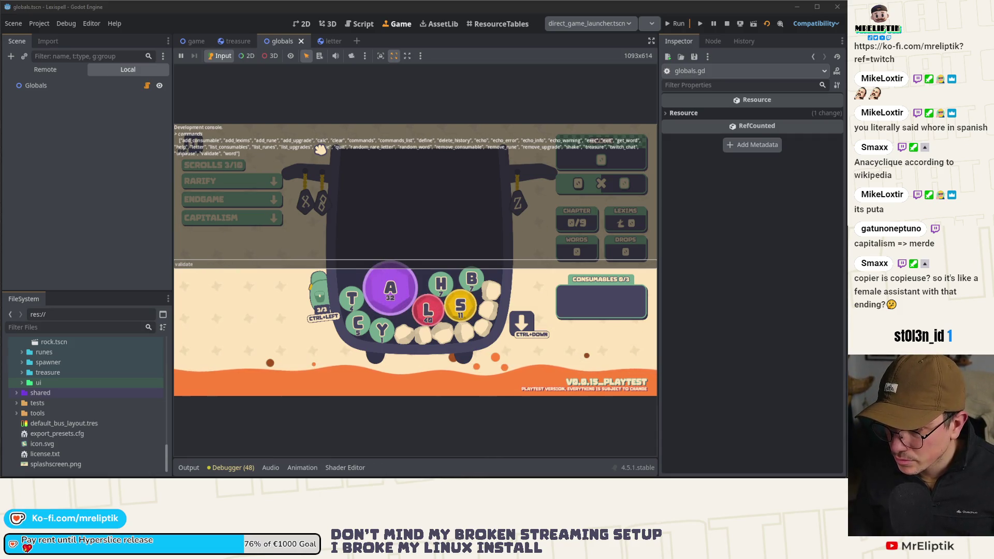
{"action": "type", "text": "Lexiphile"}
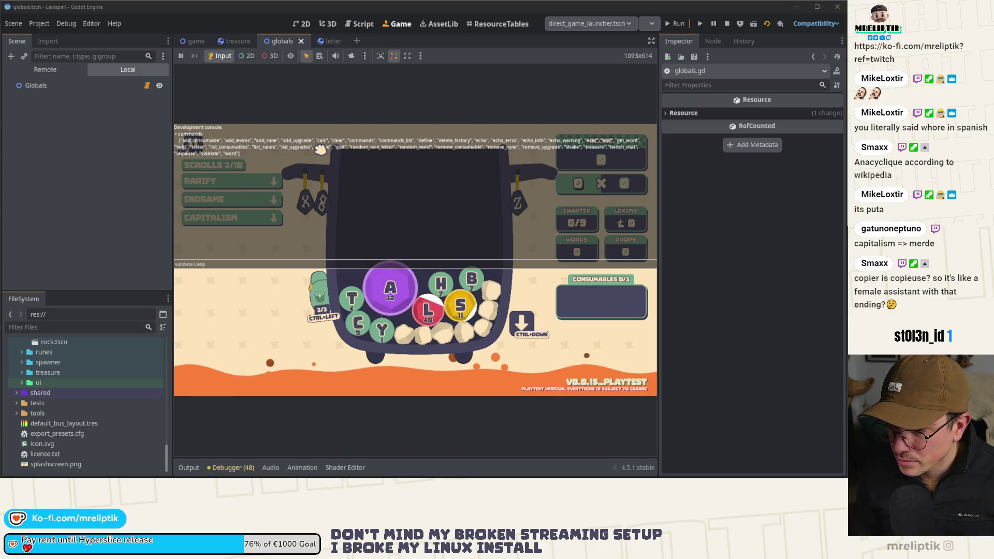
{"action": "key", "text": "Return"}
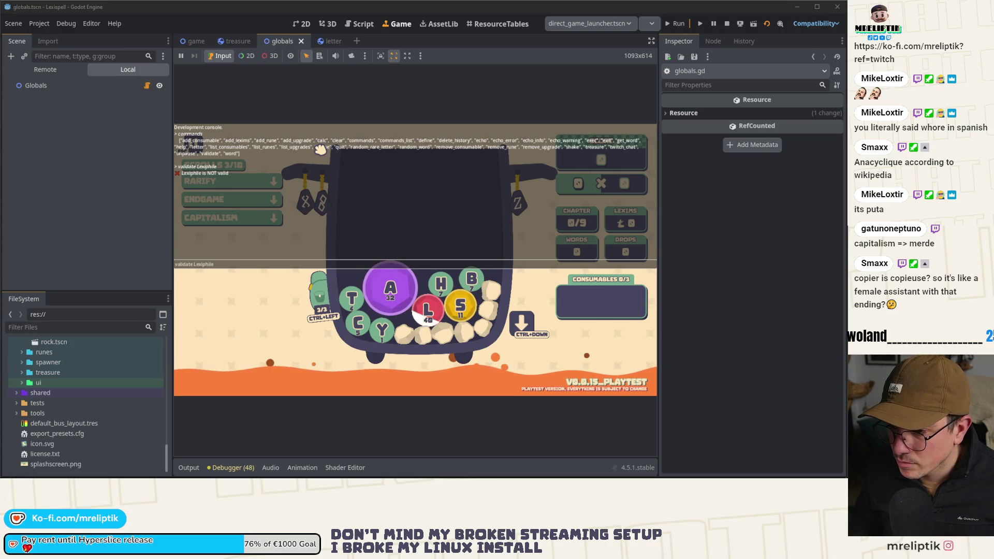
{"action": "key", "text": "Return"}
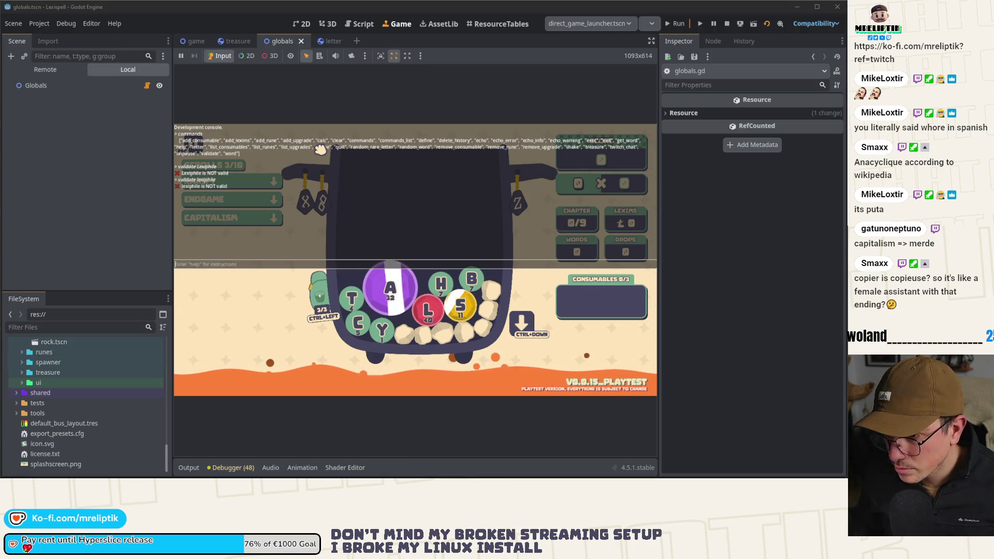
Run validate logophile in the console and read the result.
{"action": "key", "text": "Up"}
{"action": "key", "text": "BackSpace"}
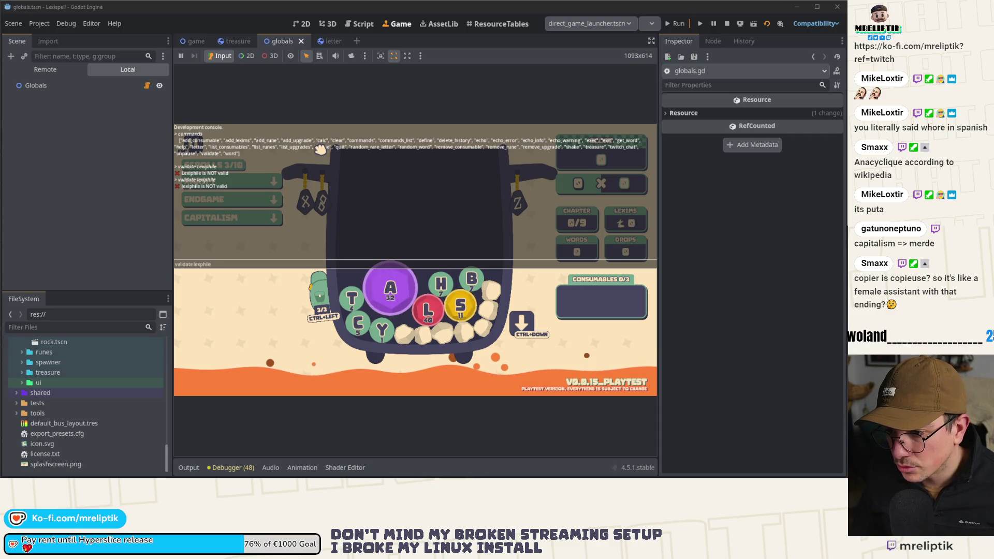
{"action": "type", "text": "logo"}
{"action": "key", "text": "Return"}
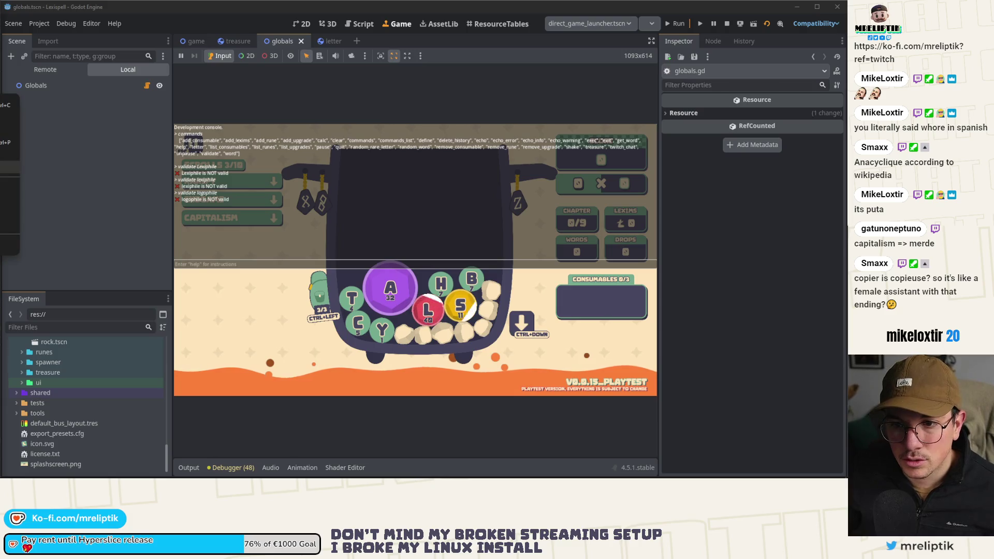
Close the console and look up lexiphile through the pause menu's Wiktionary lookup.
{"action": "key", "text": "grave"}
{"action": "key", "text": "Escape"}
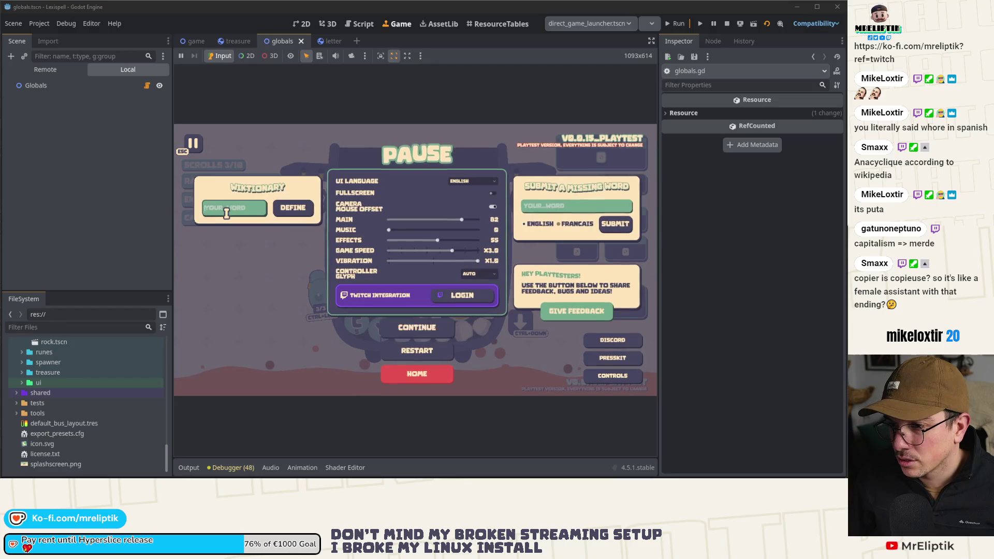
{"action": "triple_click", "coordinate": [227, 213]}
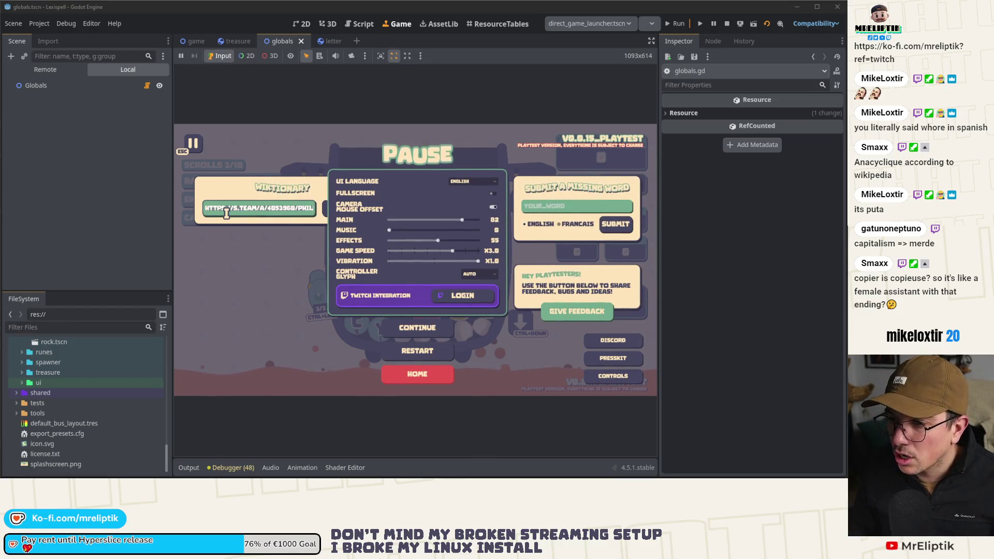
{"action": "type", "text": "lef"}
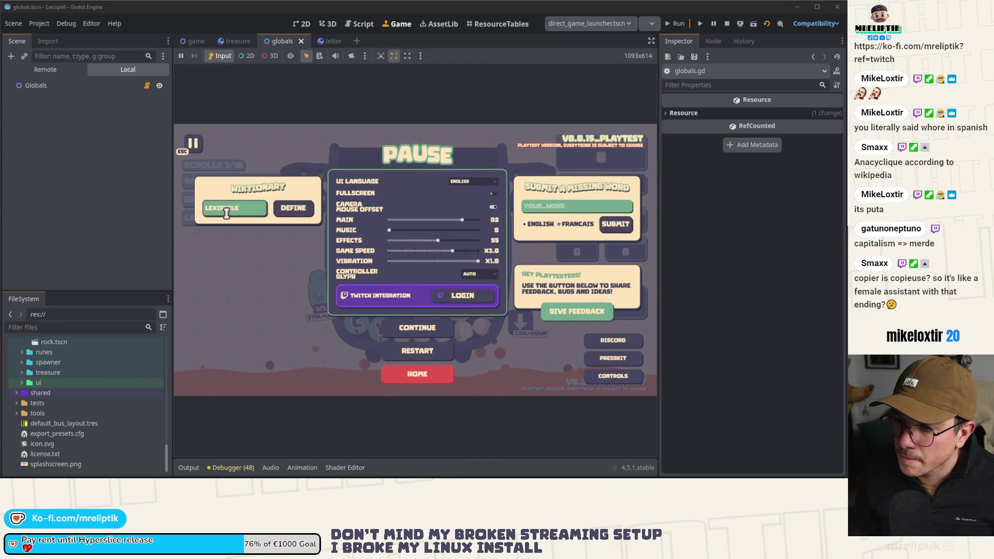
{"action": "key", "text": "Return"}
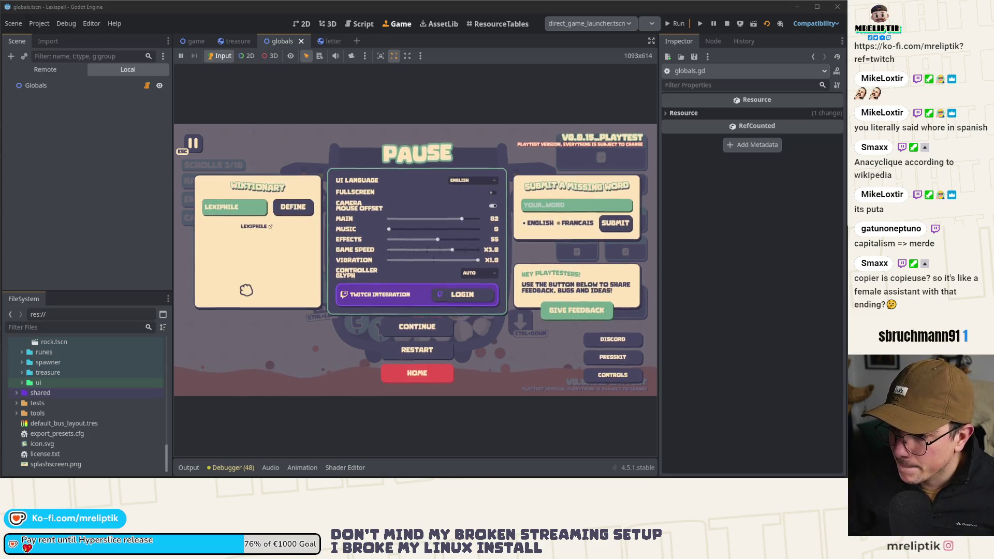
{"action": "left_click", "coordinate": [253, 227]}
Look up logophile and submit it as a missing word.
{"action": "type", "text": "le"}
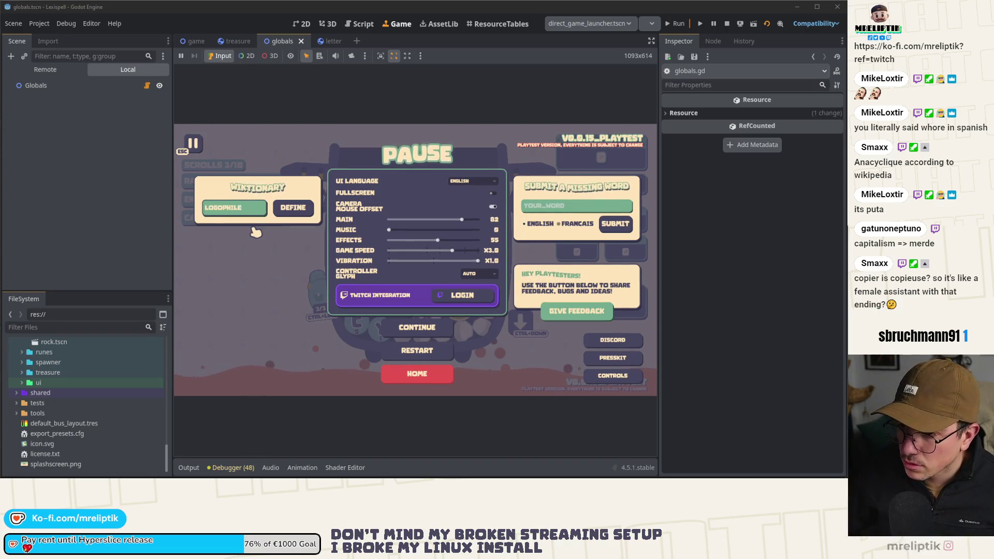
{"action": "left_click", "coordinate": [290, 208]}
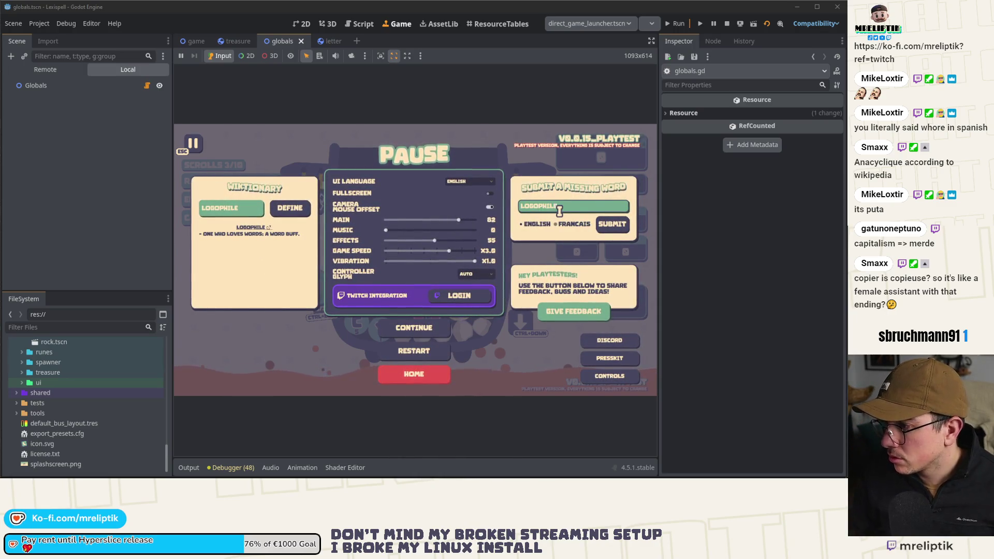
{"action": "left_click", "coordinate": [617, 224]}
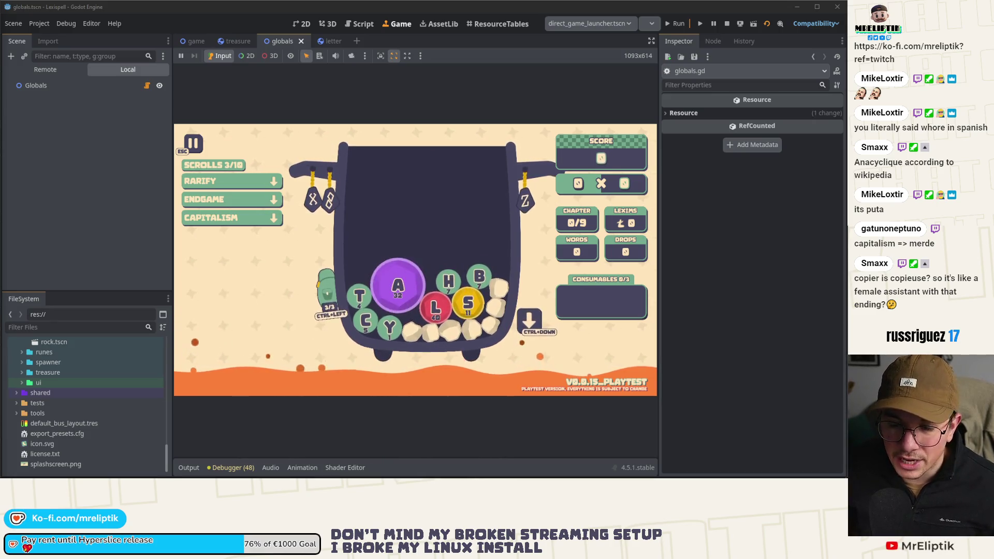
Resume the game, return to the spreadsheet, and inspect B337's LETTERPHILE formula.
{"action": "key", "text": "Escape"}
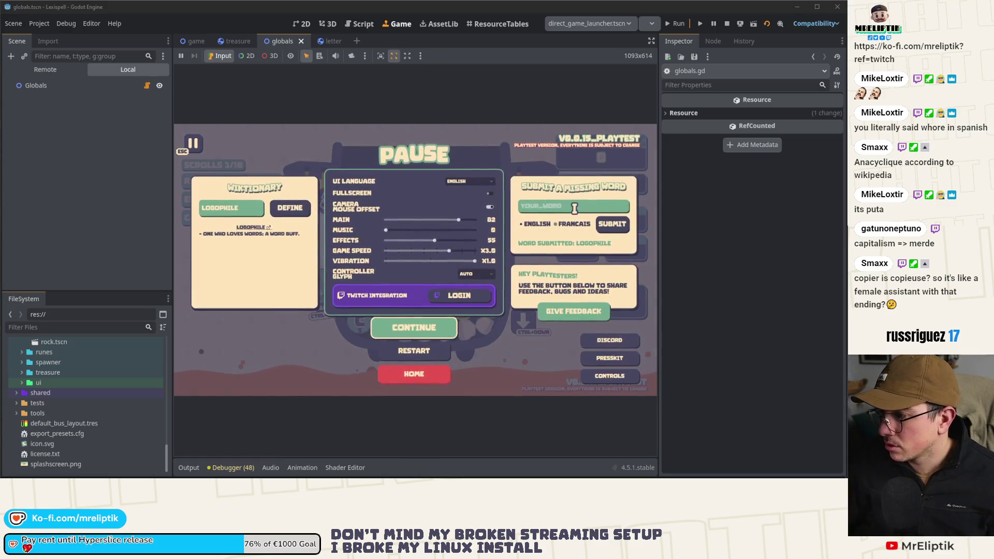
{"action": "key", "text": "Escape"}
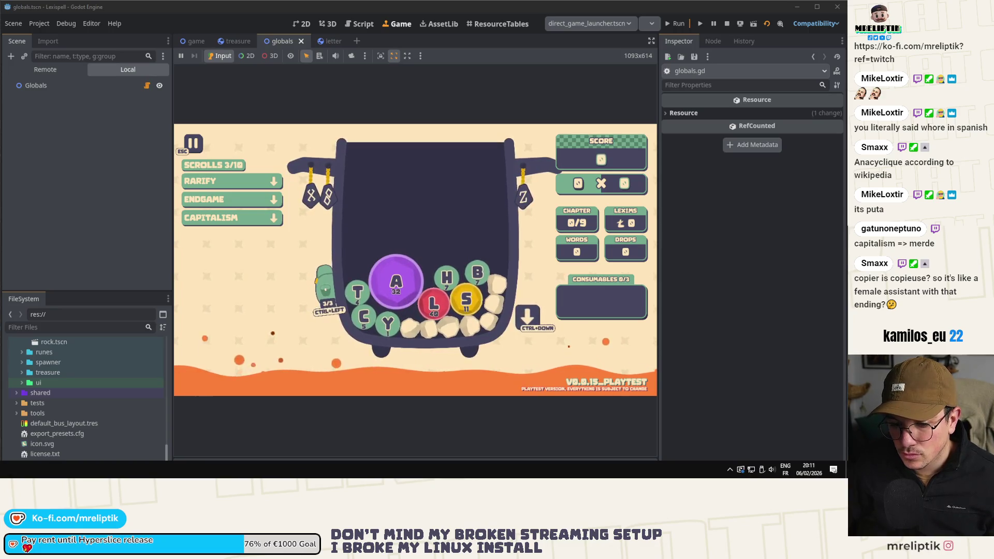
{"action": "key", "text": "alt+Tab"}
{"action": "double_click", "coordinate": [247, 279]}
{"action": "key", "text": "Escape"}
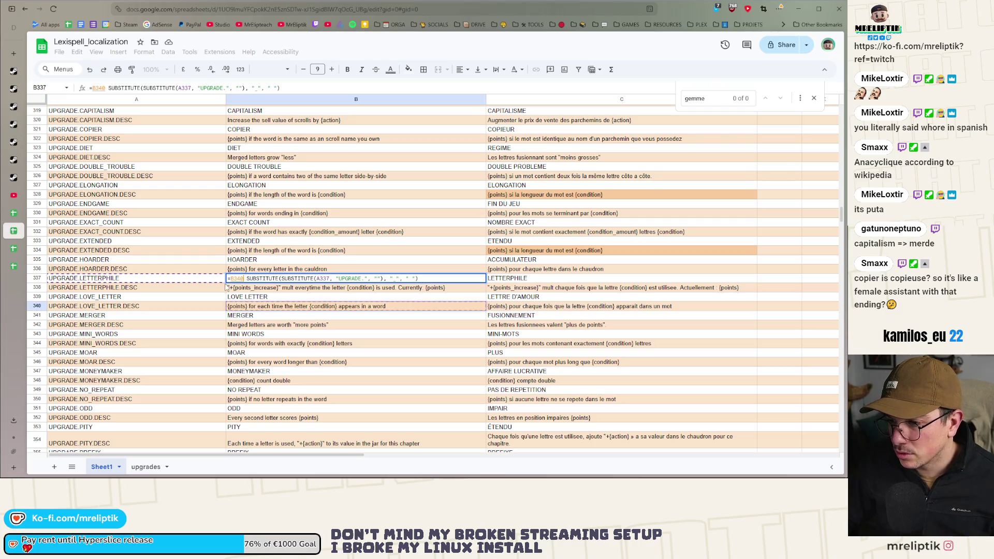
Replace B337's formula with the plain value LEXIPHILE.
{"action": "key", "text": "ctrl+c"}
{"action": "key", "text": "ctrl+shift+v"}
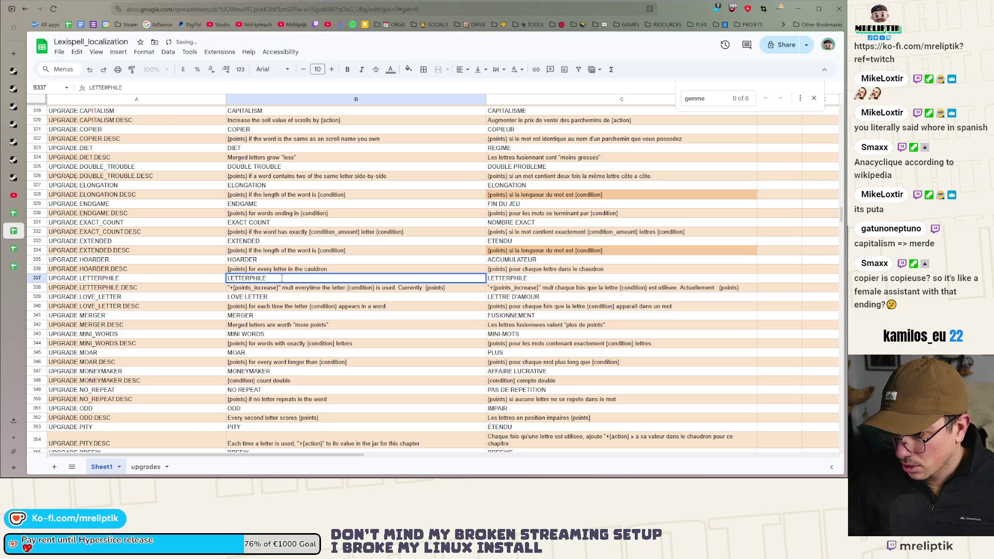
{"action": "type", "text": "LEXI"}
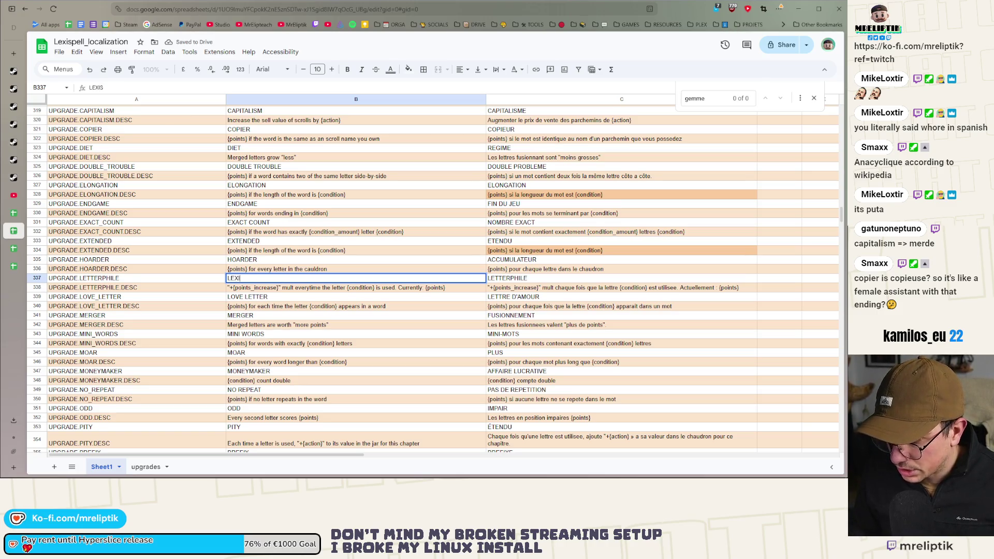
{"action": "type", "text": "SHILE"}
{"action": "key", "text": "Return"}
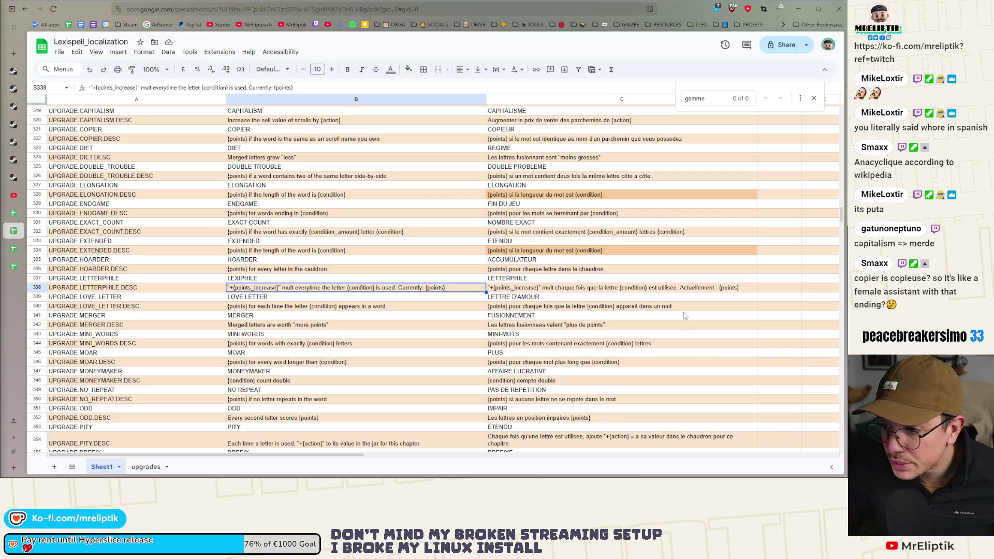
Change the French name in C337 to EPISTOLIER.
{"action": "left_click", "coordinate": [513, 278]}
{"action": "type", "text": "EPISTOLIER"}
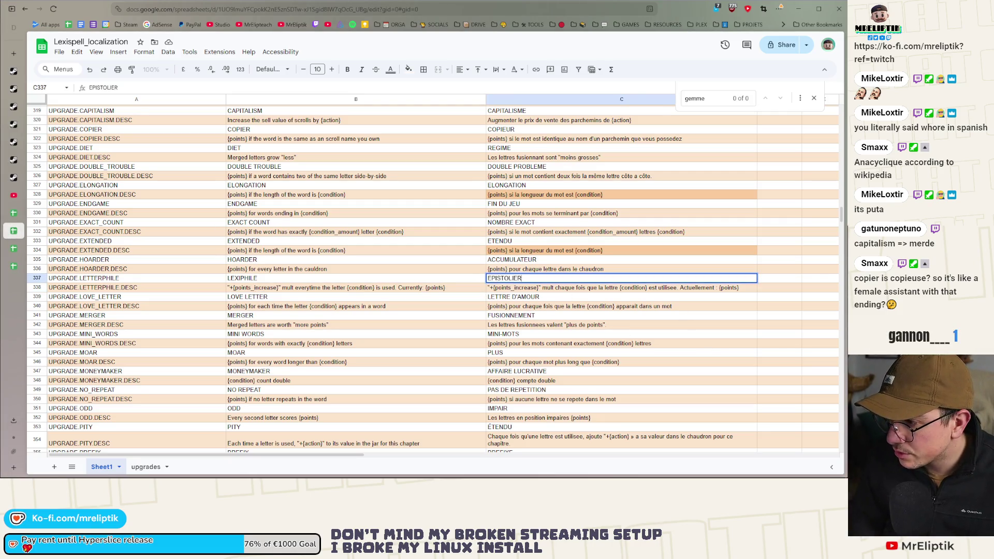
{"action": "key", "text": "Return"}
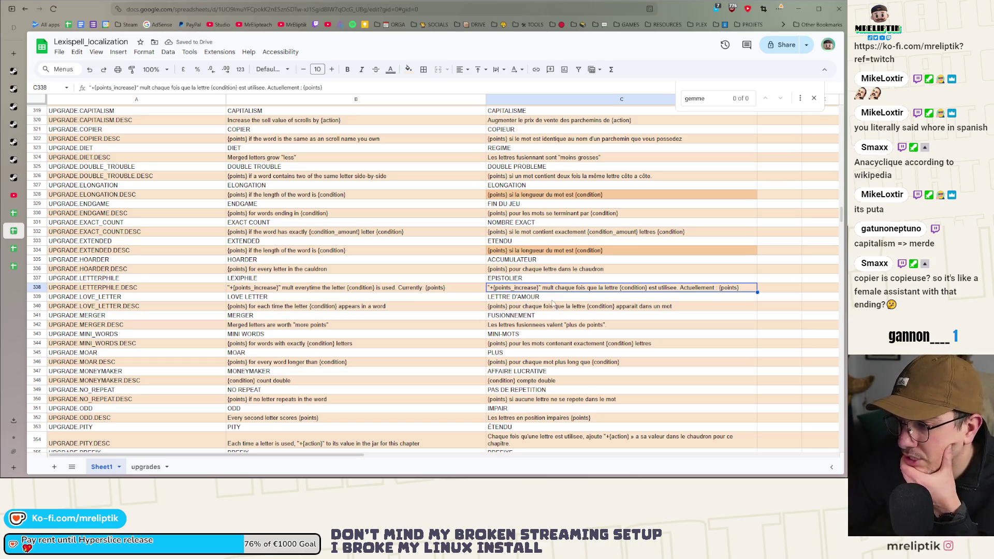
{"action": "left_click", "coordinate": [270, 317]}
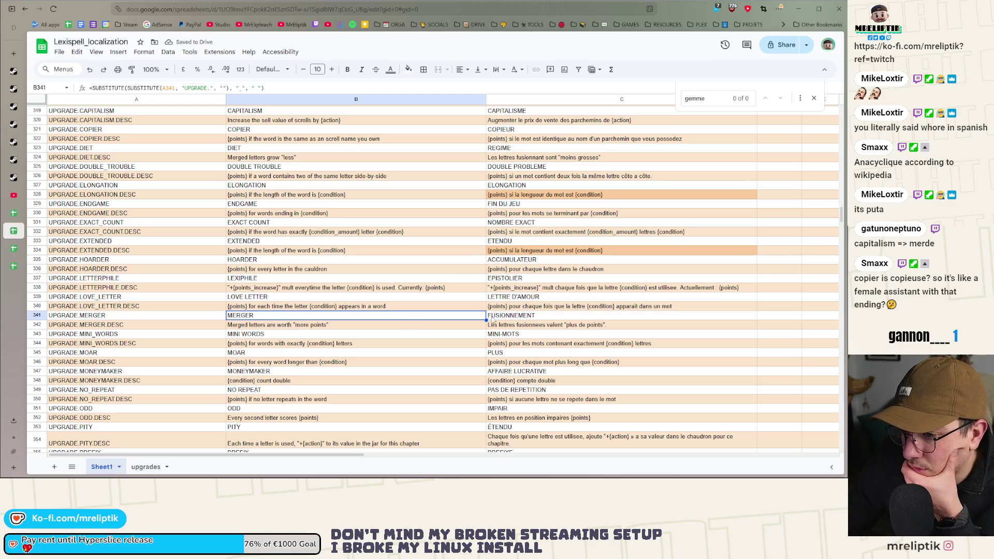
Change the French MINI-MOTS in C343 to MINI MOTS without the hyphen.
{"action": "left_click", "coordinate": [538, 316]}
{"action": "scroll", "coordinate": [541, 321], "scroll_direction": "down", "scroll_amount": 3}
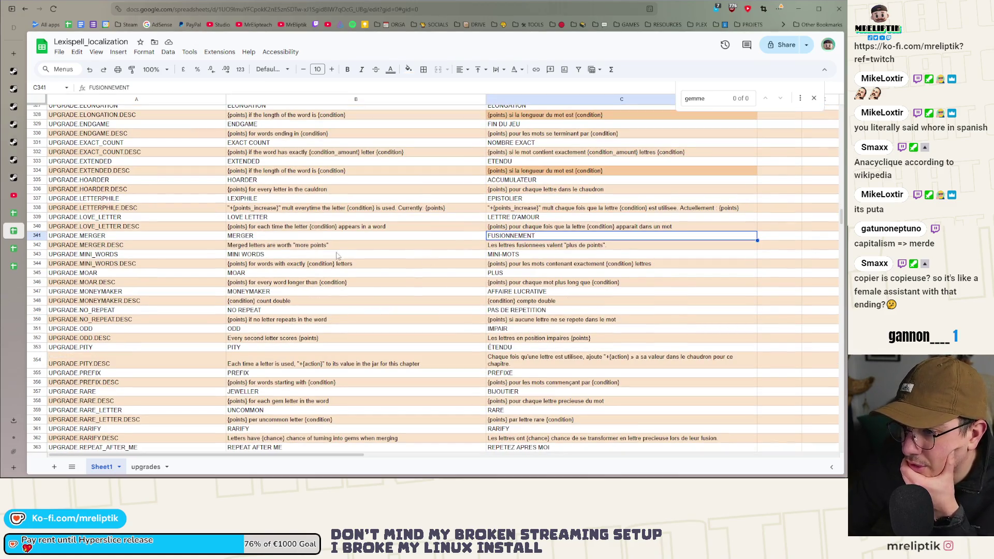
{"action": "double_click", "coordinate": [501, 254]}
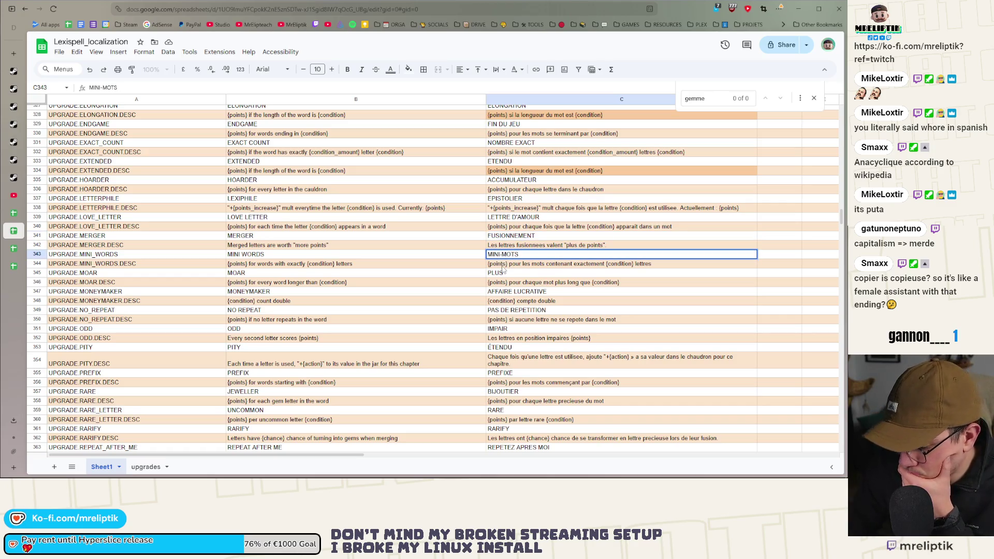
{"action": "key", "text": "Return"}
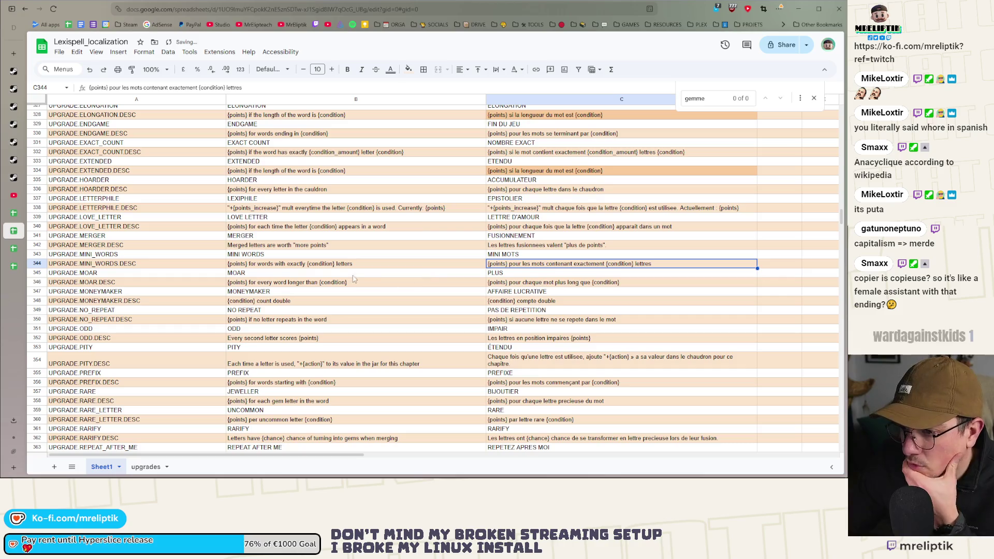
Replace the MOAR formula in B345 with the plain value MORE.
{"action": "double_click", "coordinate": [506, 274]}
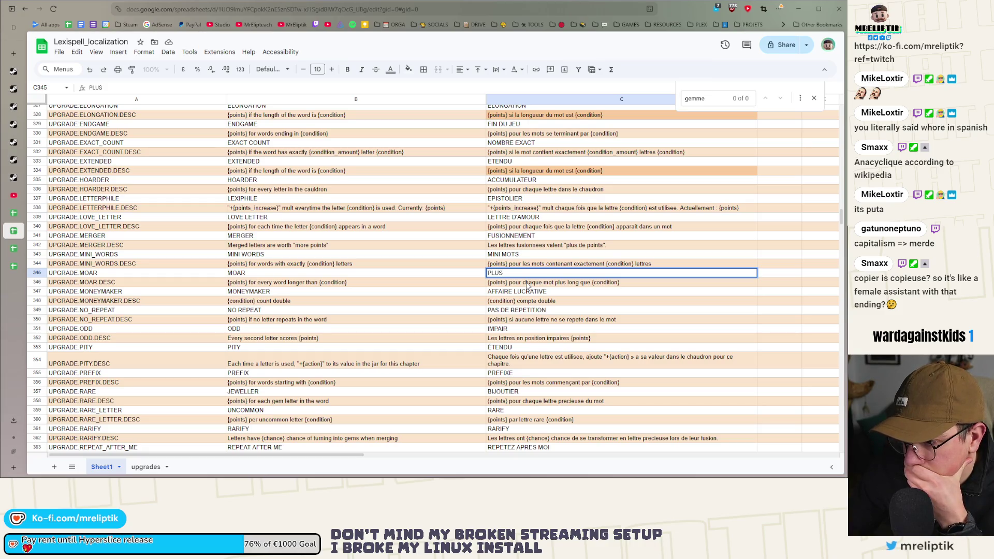
{"action": "left_click", "coordinate": [256, 276]}
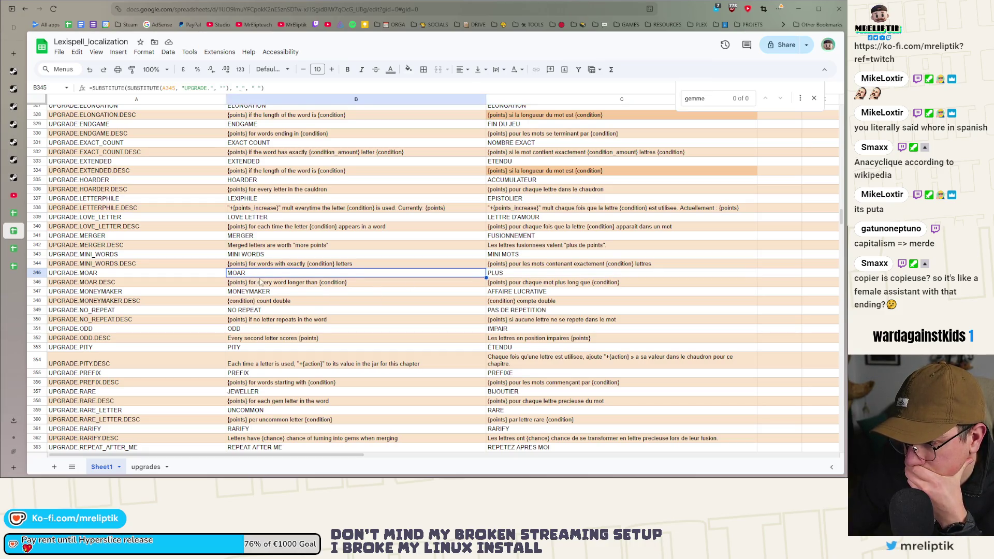
{"action": "key", "text": "Return"}
{"action": "left_click", "coordinate": [243, 273]}
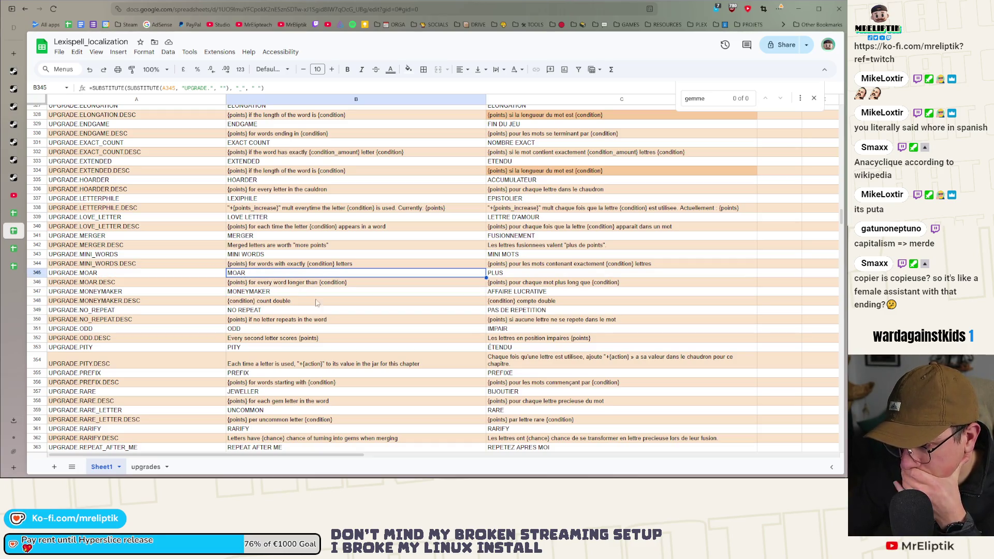
{"action": "key", "text": "ctrl+shift+v"}
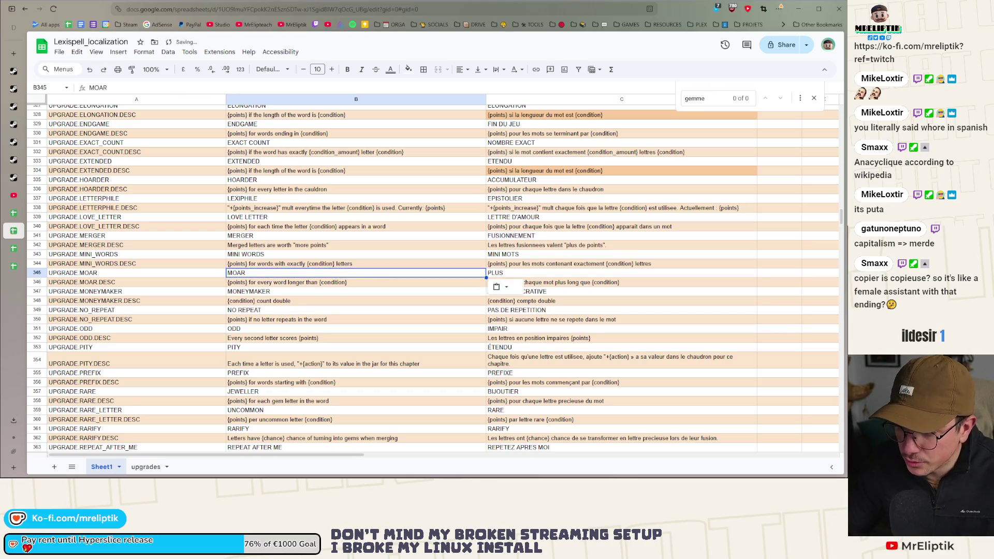
{"action": "type", "text": "MO"}
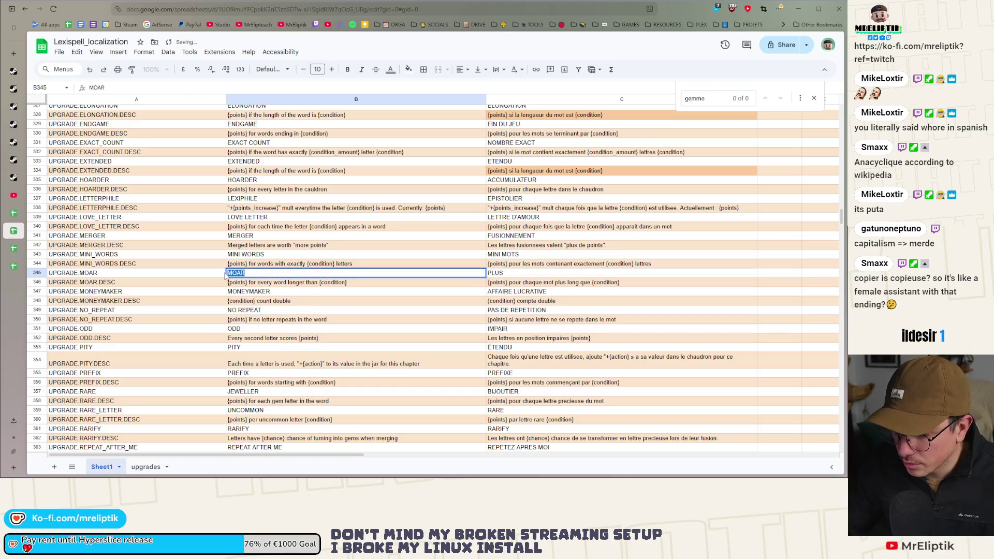
{"action": "type", "text": "RE"}
{"action": "key", "text": "Return"}
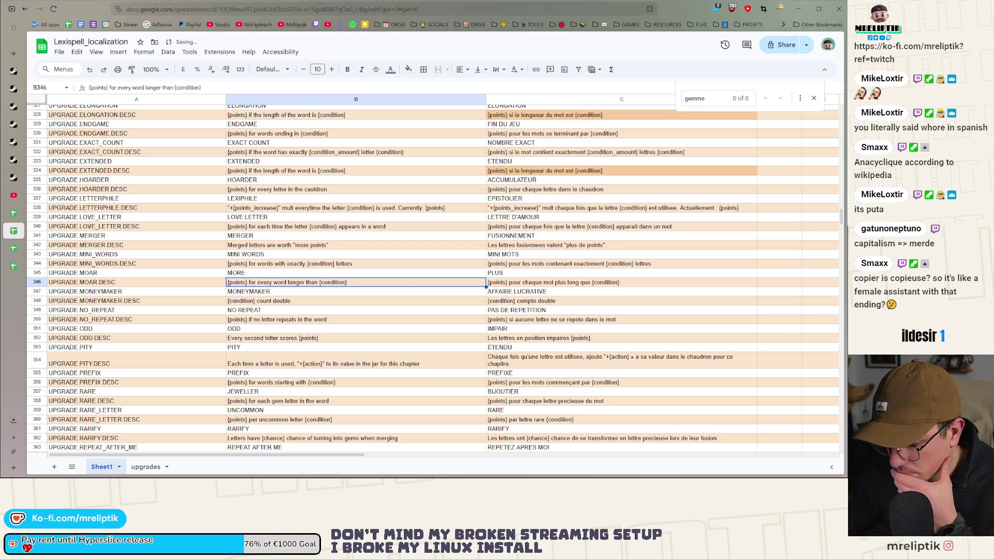
Select the French text AFFAIRE LUCRATIVE in C347 for editing.
{"action": "left_click", "coordinate": [265, 293]}
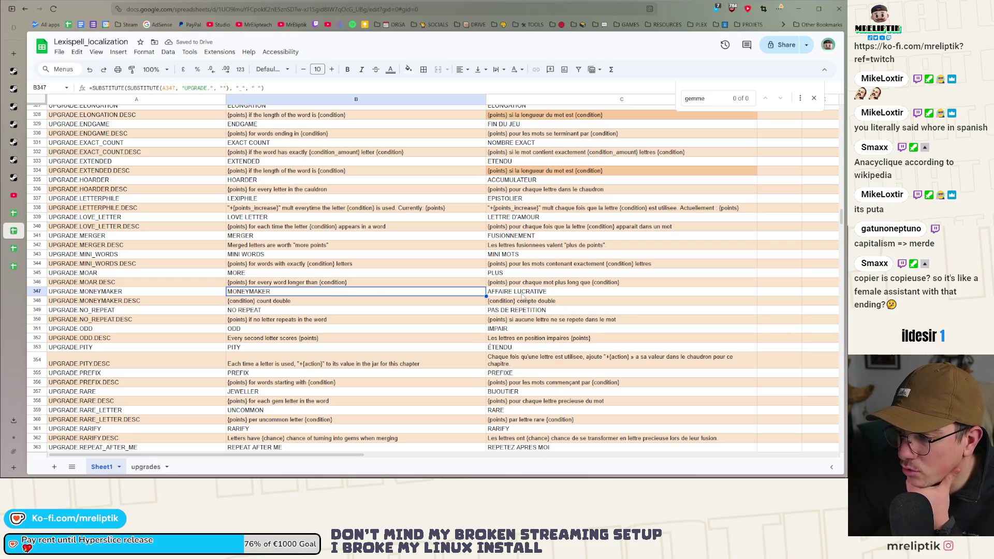
{"action": "double_click", "coordinate": [525, 294]}
{"action": "key", "text": "ctrl+a"}
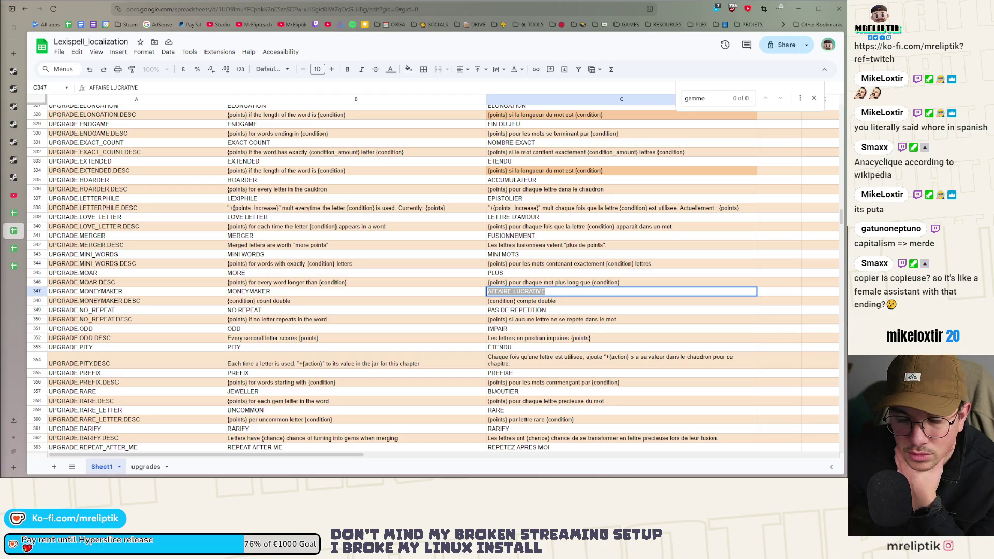
Leave AFFAIRE LUCRATIVE unchanged and review the French names down to PAS DE REPETITION.
{"action": "left_click", "coordinate": [540, 319]}
{"action": "left_click", "coordinate": [550, 293]}
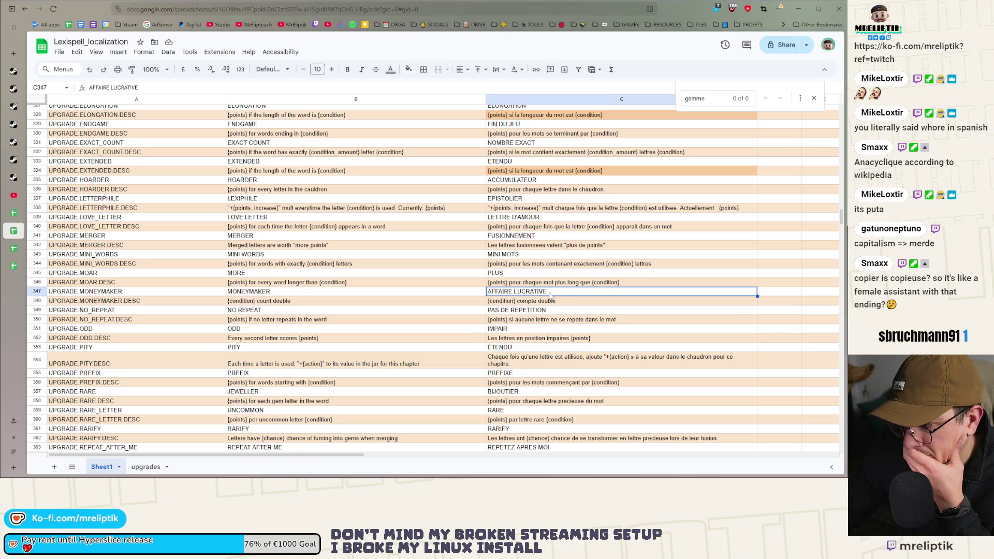
{"action": "left_click", "coordinate": [533, 303]}
{"action": "left_click", "coordinate": [519, 311]}
{"action": "scroll", "coordinate": [514, 347], "scroll_direction": "down", "scroll_amount": 3}
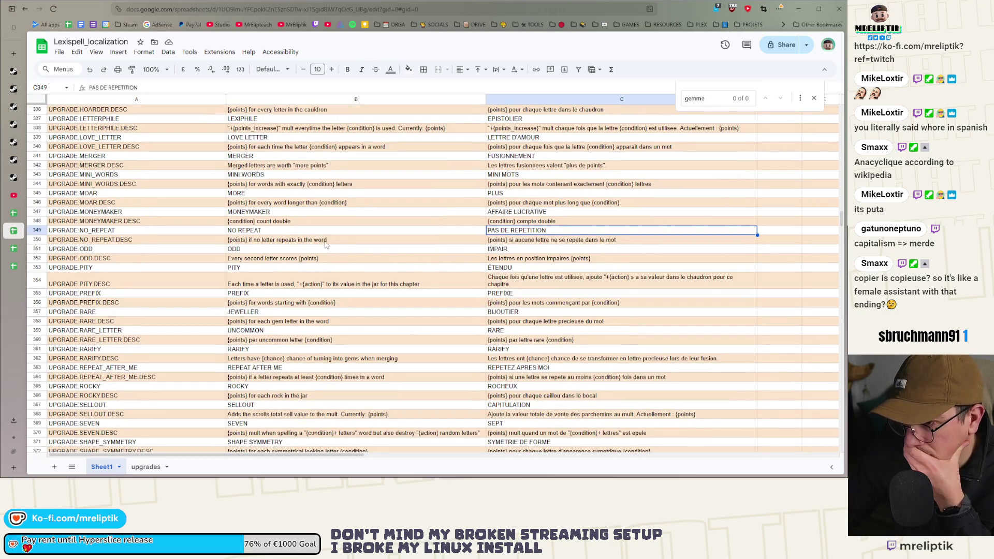
Change the French ÉTENDU in C353 to ETENDU without the accent.
{"action": "left_click", "coordinate": [524, 279]}
{"action": "left_click", "coordinate": [502, 268]}
{"action": "double_click", "coordinate": [493, 267]}
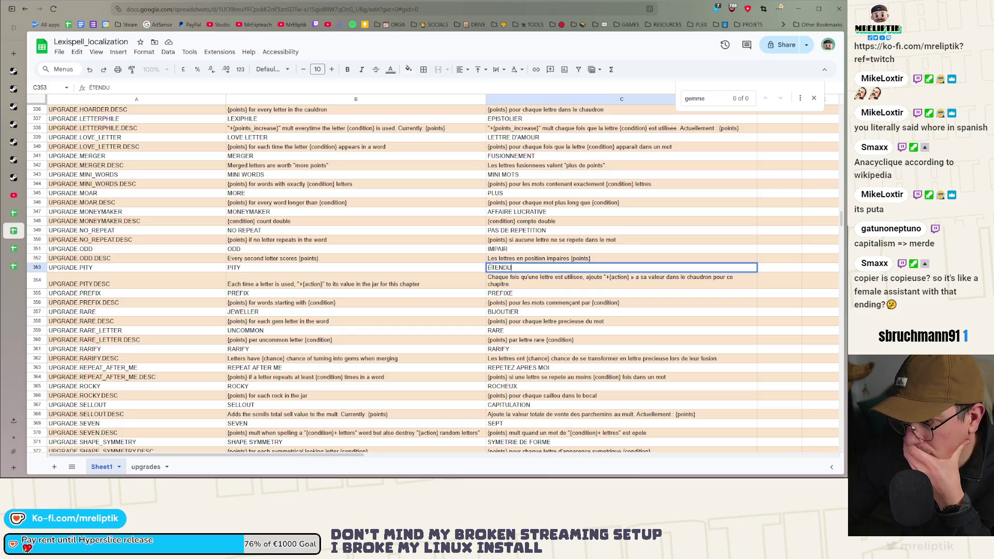
{"action": "key", "text": "BackSpace"}
{"action": "type", "text": "E"}
{"action": "key", "text": "Return"}
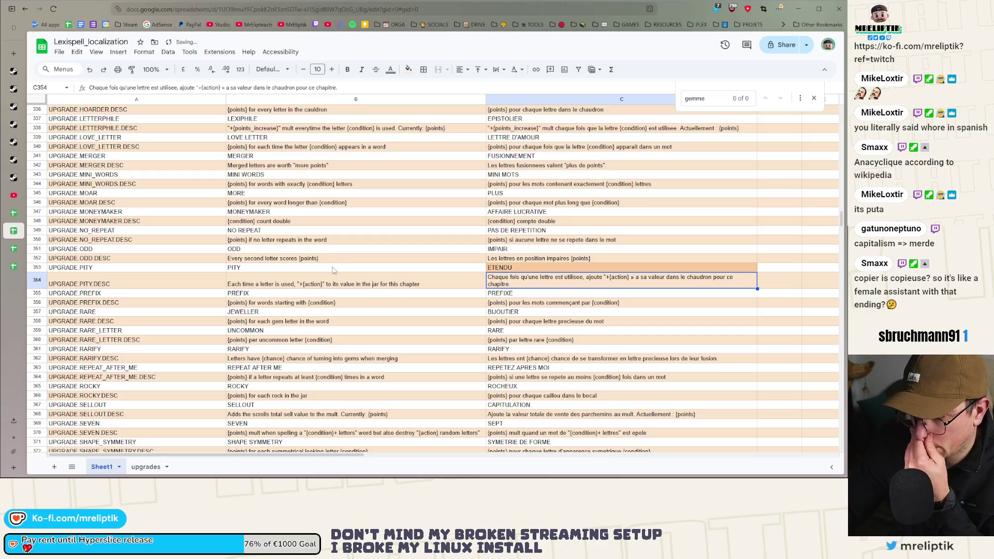
{"action": "left_click", "coordinate": [332, 268]}
{"action": "left_click", "coordinate": [517, 273]}
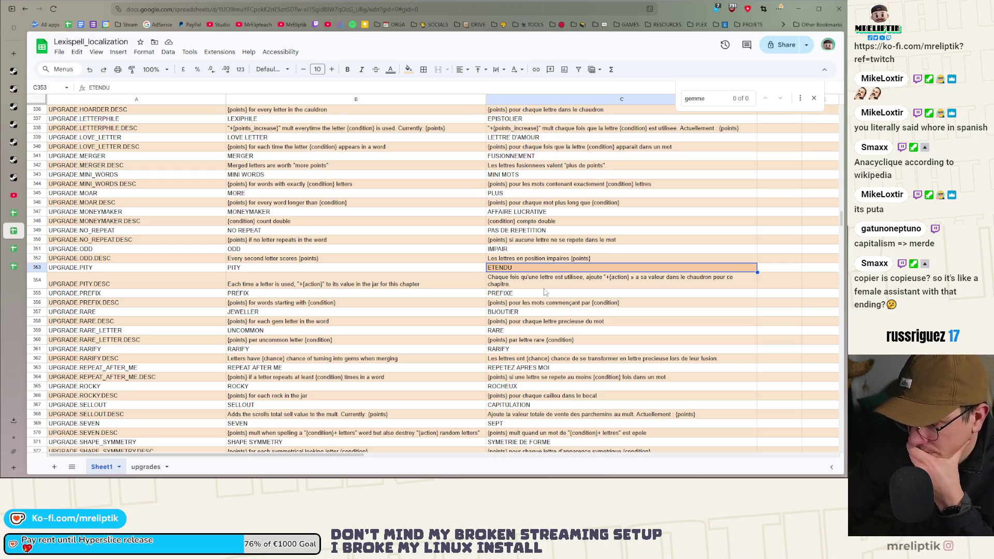
{"action": "left_click", "coordinate": [517, 313]}
Set RARIFY's French name in C361 to ALCHIMIE.
{"action": "scroll", "coordinate": [517, 312], "scroll_direction": "down", "scroll_amount": 2}
{"action": "left_click", "coordinate": [514, 292]}
{"action": "left_click", "coordinate": [513, 311]}
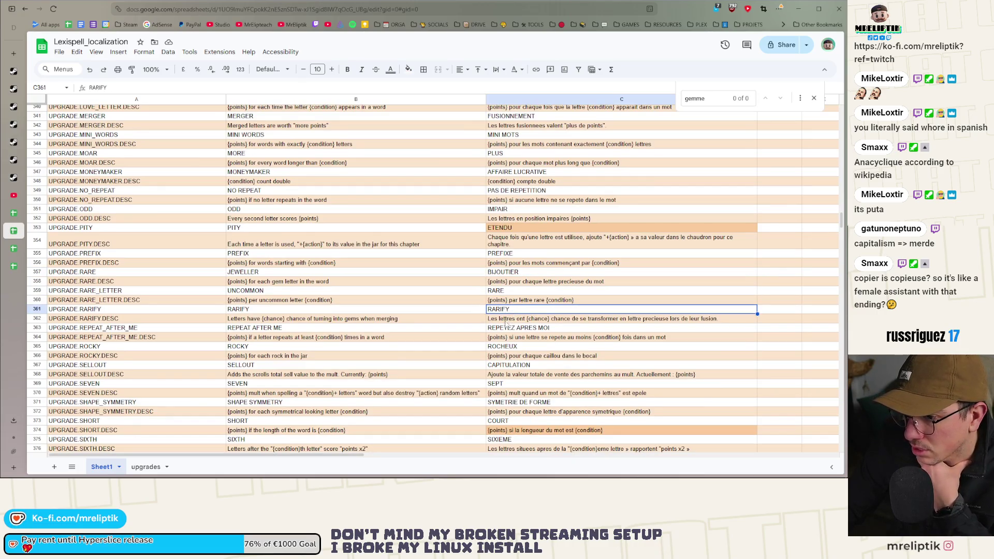
{"action": "scroll", "coordinate": [496, 323], "scroll_direction": "down", "scroll_amount": 3}
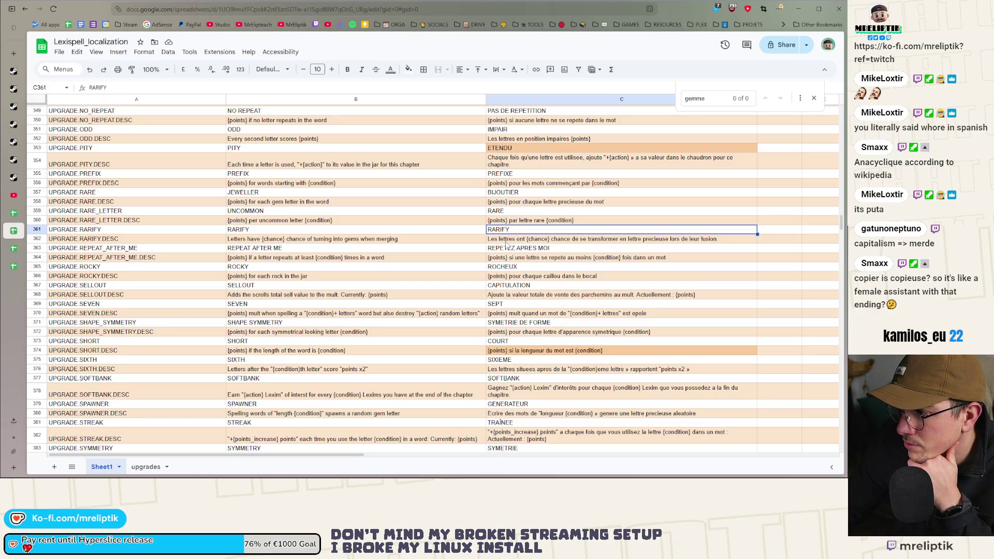
{"action": "key", "text": "Down"}
{"action": "key", "text": "Down"}
{"action": "scroll", "coordinate": [478, 264], "scroll_direction": "down", "scroll_amount": 2}
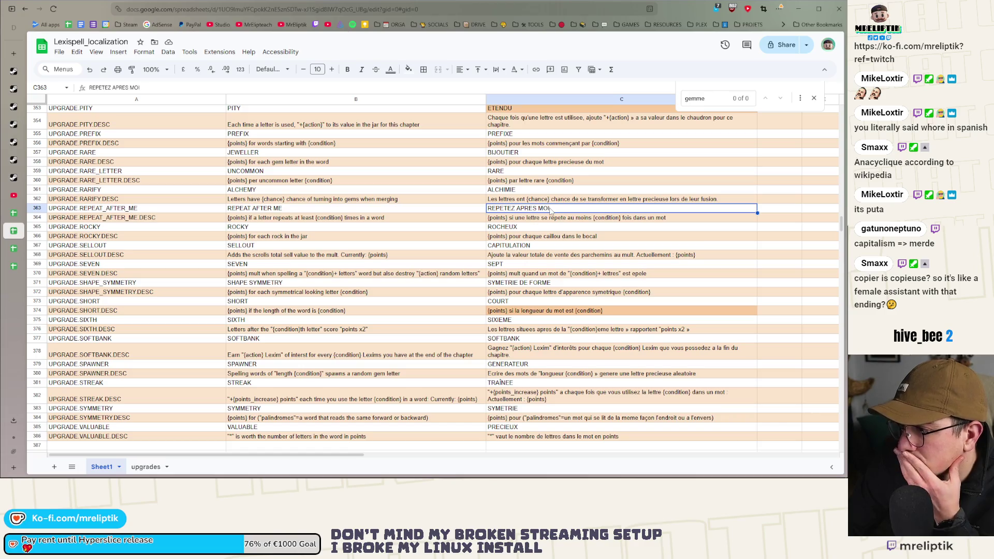
Shorten the French REPETEZ APRES MOI in C363 to REPETEZ.
{"action": "double_click", "coordinate": [551, 208]}
{"action": "left_click_drag", "start_coordinate": [549, 208], "coordinate": [516, 208]}
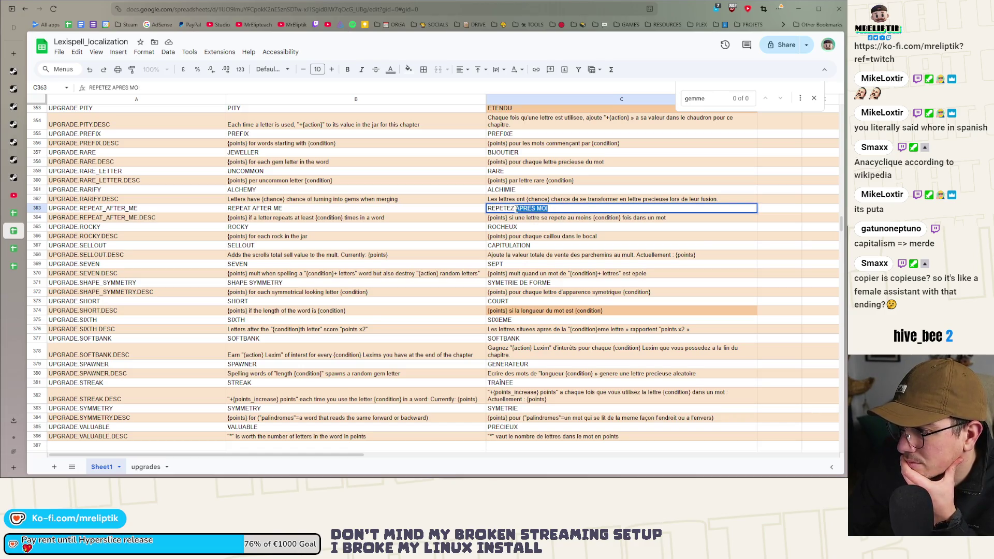
{"action": "key", "text": "BackSpace"}
{"action": "key", "text": "Return"}
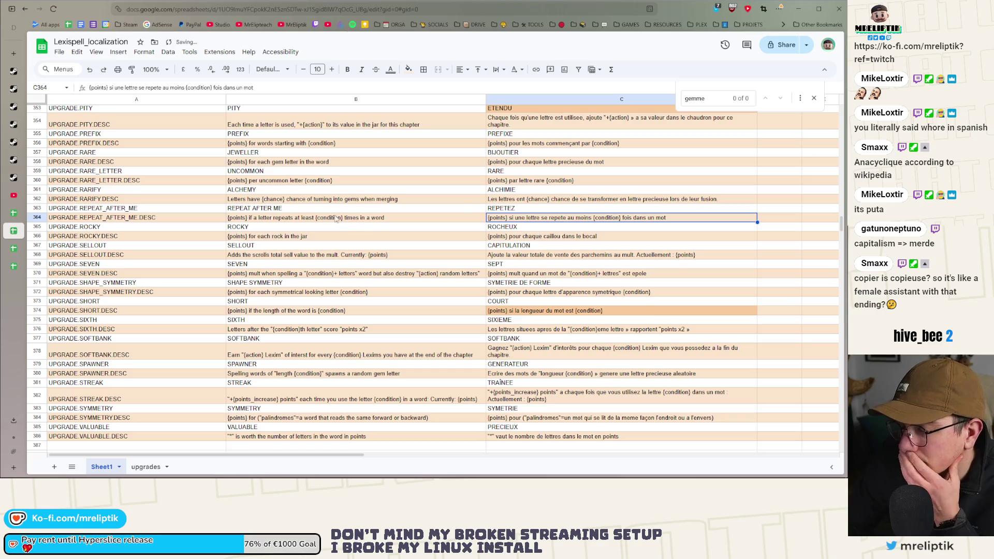
Shorten the English REPEAT AFTER ME in B363 to REPEAT.
{"action": "left_click", "coordinate": [294, 208]}
{"action": "type", "text": "c"}
{"action": "key", "text": "Escape"}
{"action": "key", "text": "ctrl+c"}
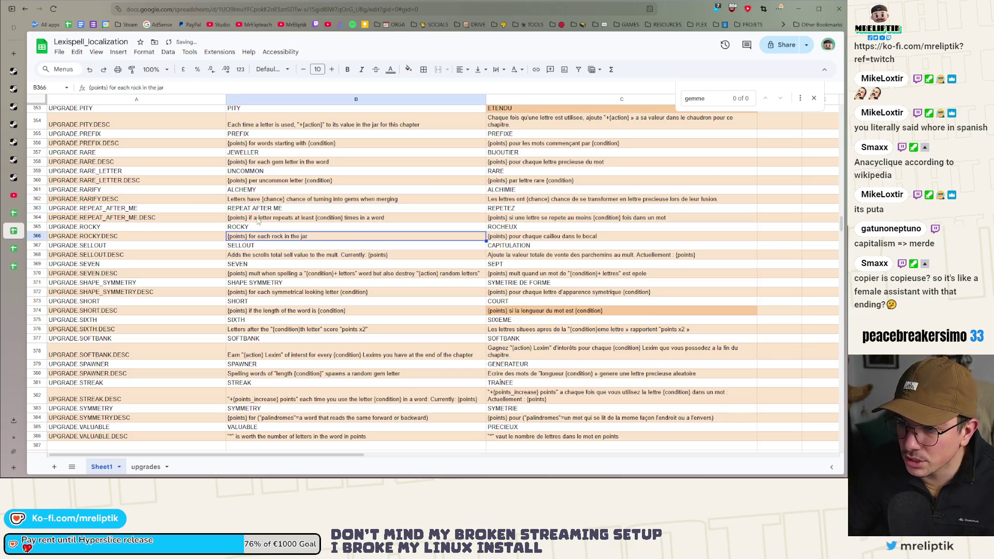
{"action": "left_click", "coordinate": [261, 221]}
{"action": "double_click", "coordinate": [270, 209]}
{"action": "left_click_drag", "start_coordinate": [281, 208], "coordinate": [253, 216]}
{"action": "key", "text": "BackSpace"}
{"action": "key", "text": "Return"}
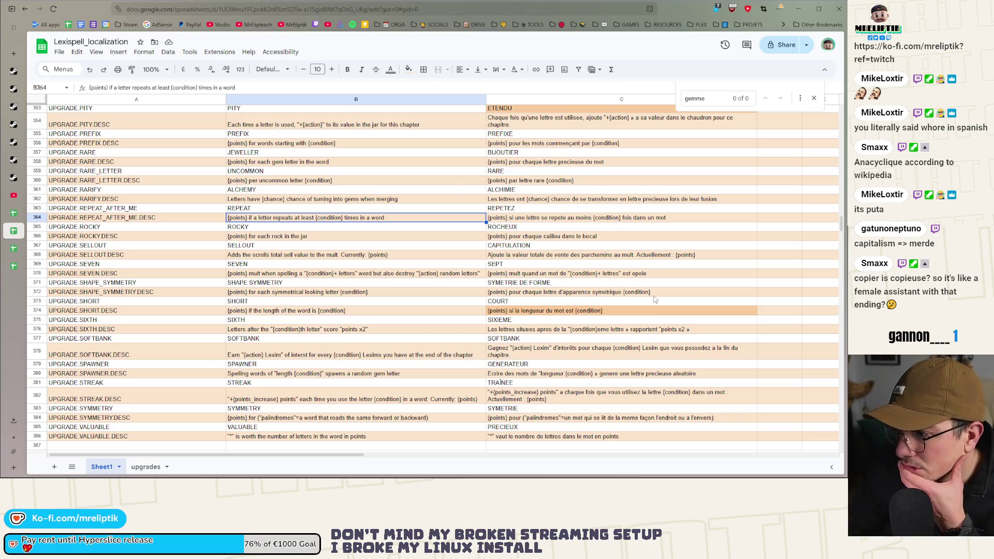
{"action": "left_click", "coordinate": [542, 228]}
{"action": "left_click", "coordinate": [527, 248]}
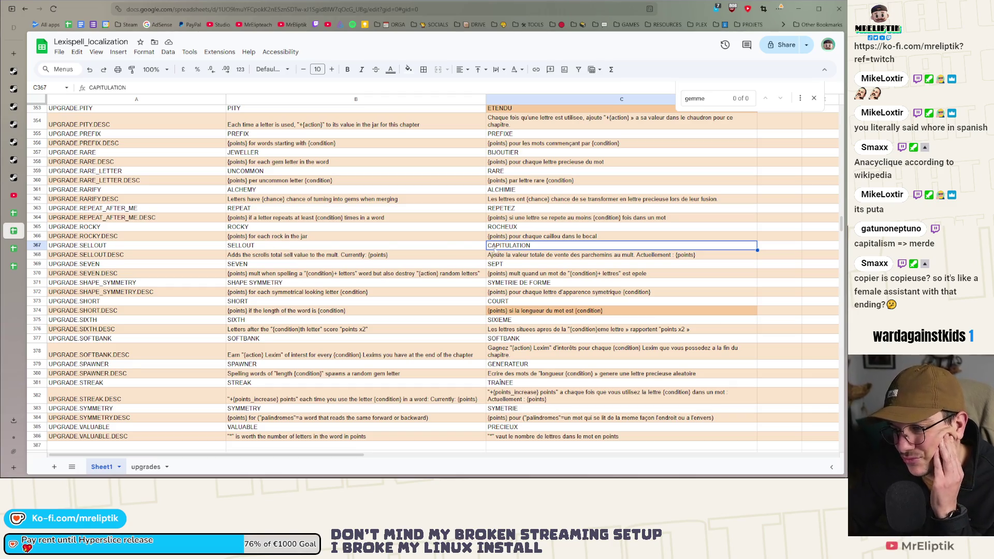
Overwrite the SELLOUT French translation CAPITULATION with VENDU.
{"action": "key", "text": "Return"}
{"action": "key", "text": "ctrl+a"}
{"action": "type", "text": "VENDU"}
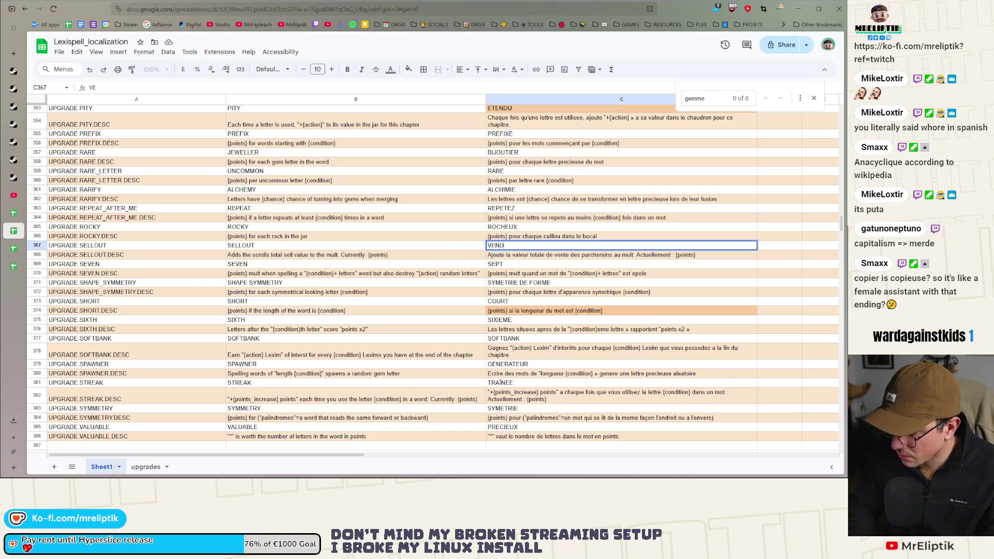
{"action": "key", "text": "Return"}
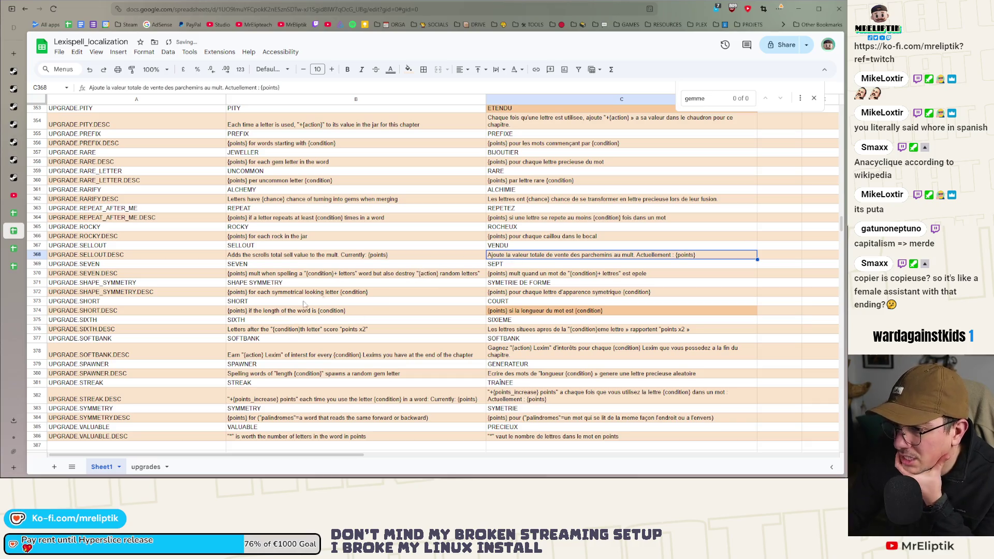
Review the SYMETRIE DE FORME, SIXIEME and SOFTBANK French translations, leaving them unchanged.
{"action": "left_click", "coordinate": [521, 282]}
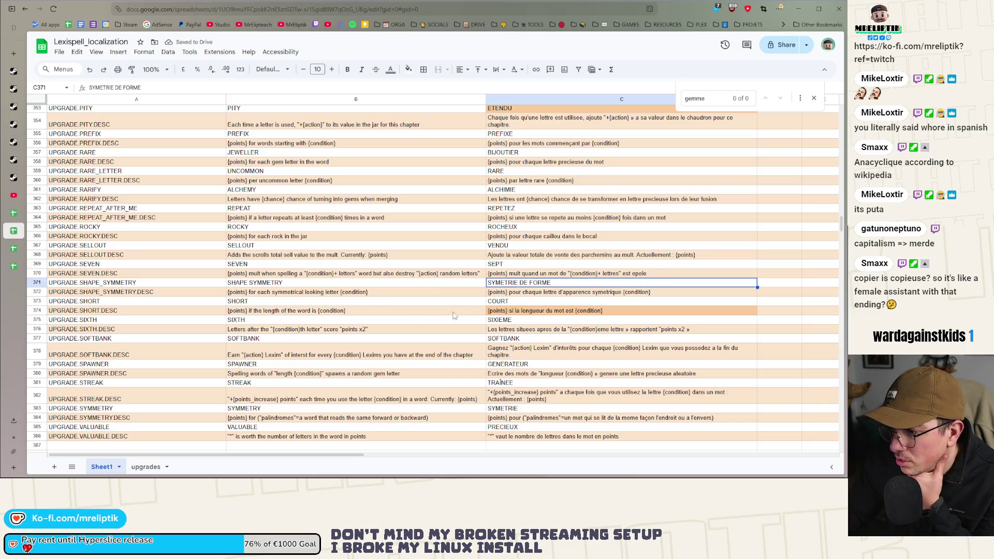
{"action": "left_click", "coordinate": [513, 321]}
{"action": "scroll", "coordinate": [511, 322], "scroll_direction": "down", "scroll_amount": 3}
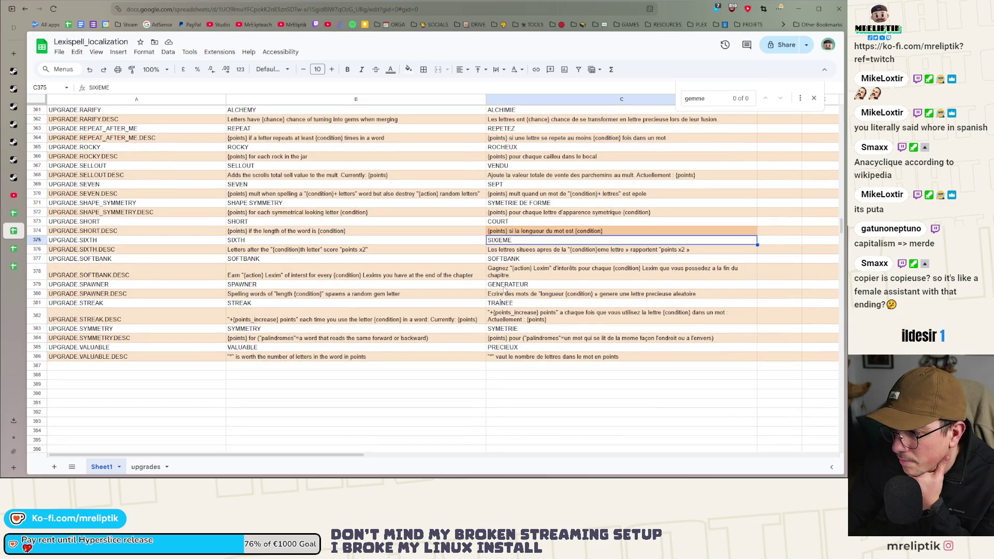
{"action": "double_click", "coordinate": [524, 259]}
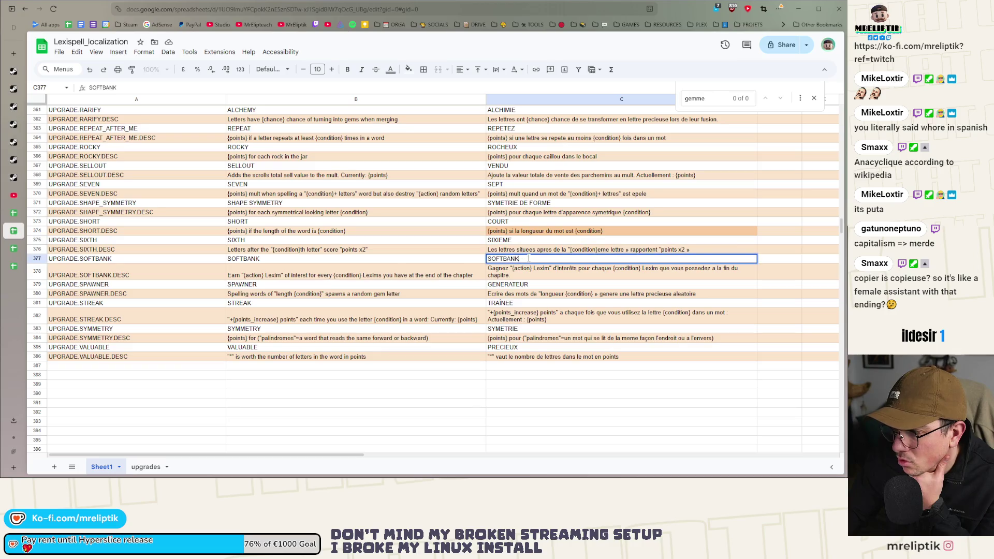
{"action": "double_click", "coordinate": [512, 259]}
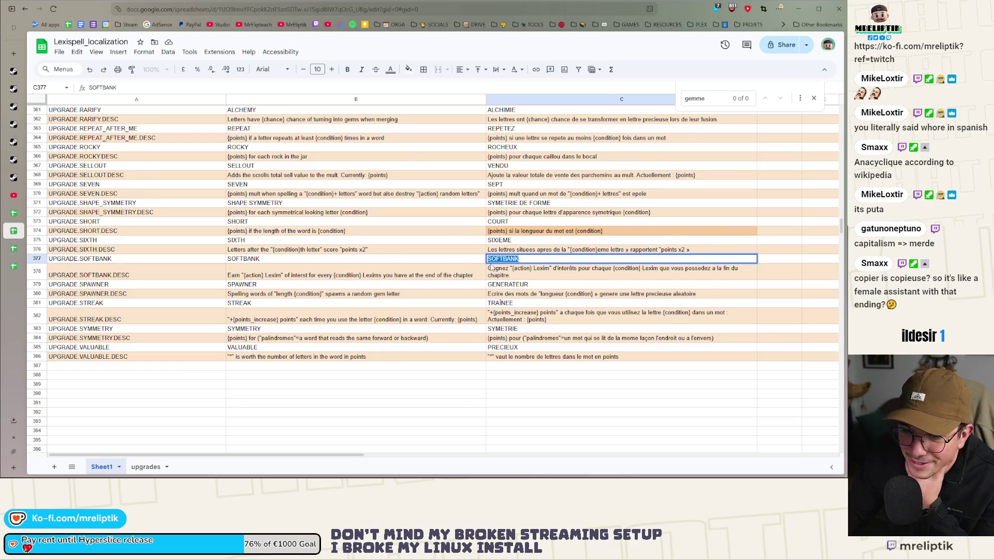
{"action": "scroll", "coordinate": [457, 267], "scroll_direction": "down", "scroll_amount": 2}
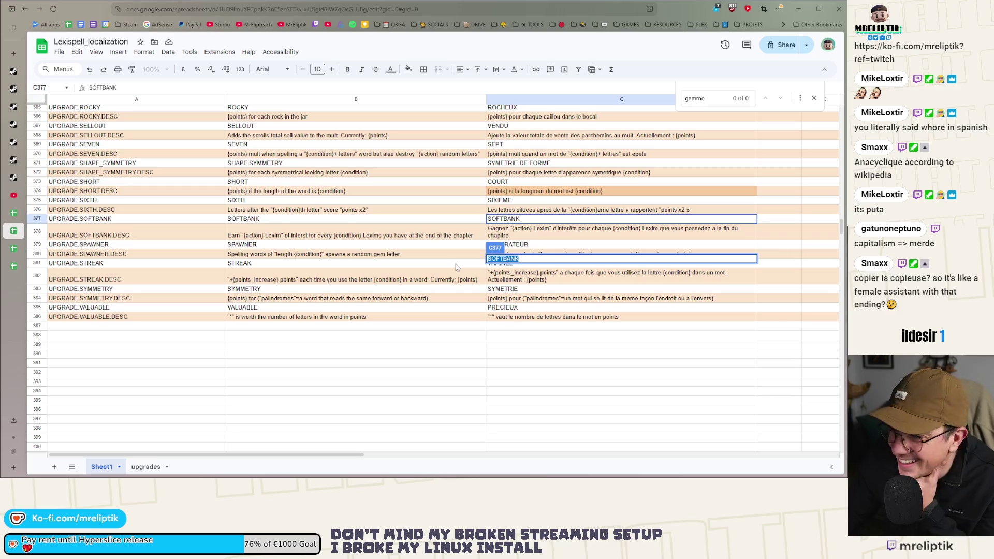
{"action": "left_click", "coordinate": [453, 281]}
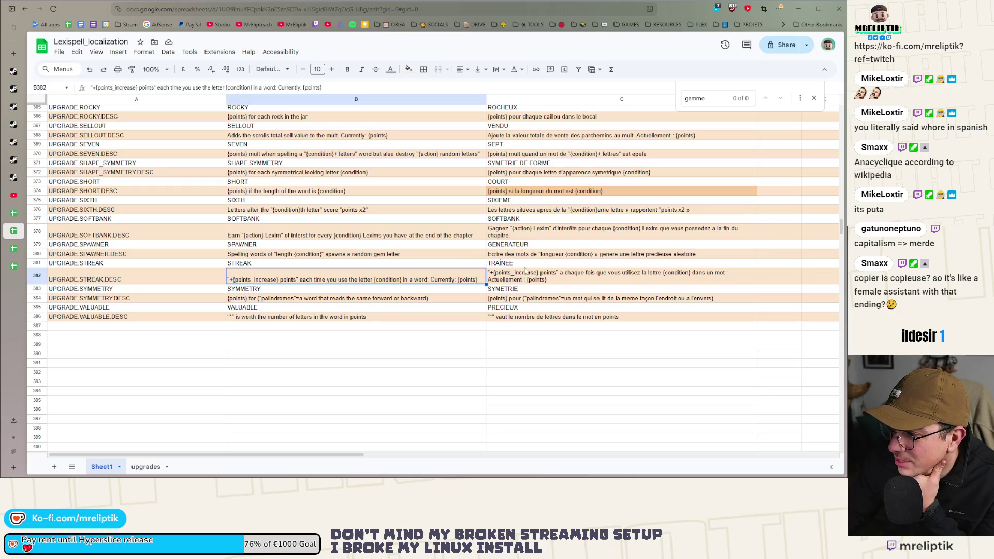
{"action": "left_click", "coordinate": [528, 220]}
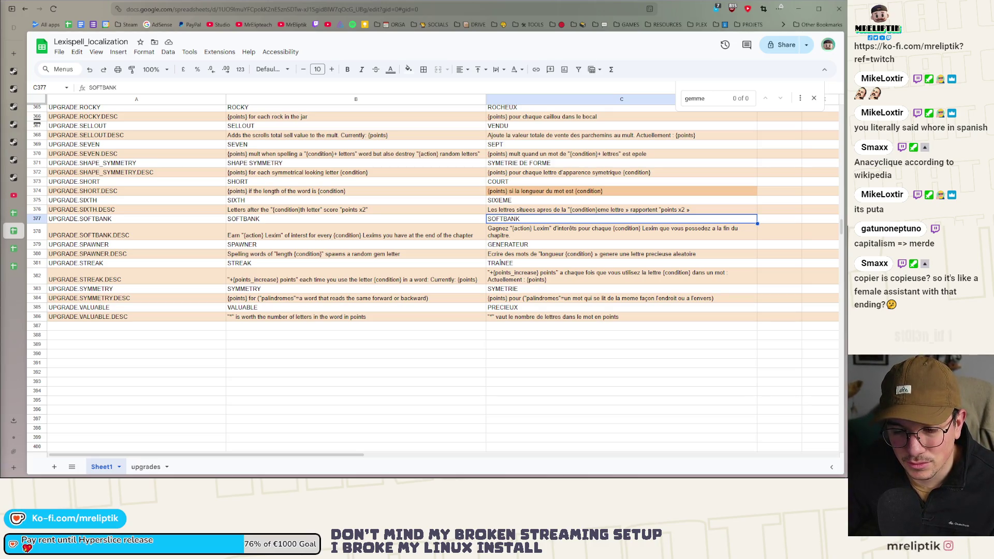
{"action": "left_click", "coordinate": [262, 336]}
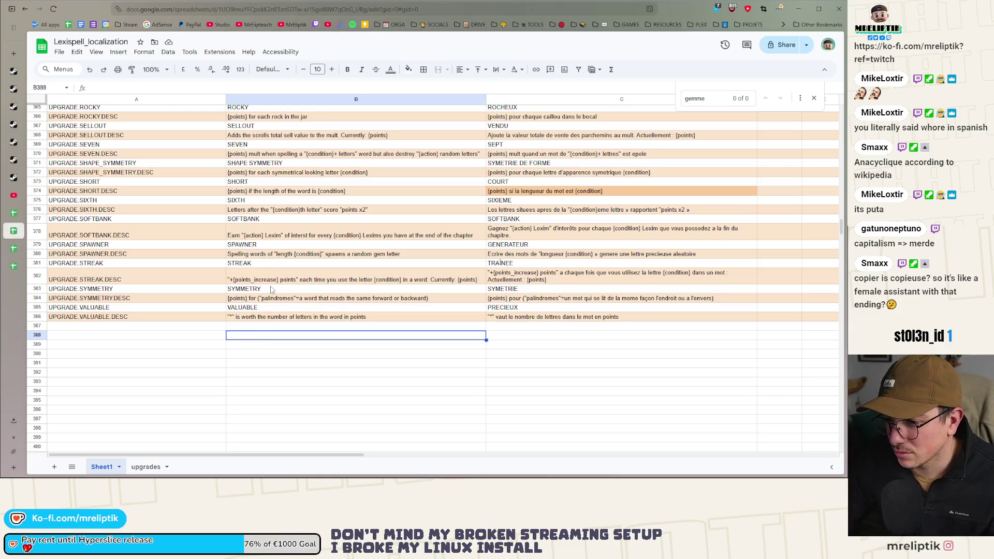
Rename SOFTBANK to INTERESTS in English and INTERETS in French.
{"action": "left_click", "coordinate": [260, 219]}
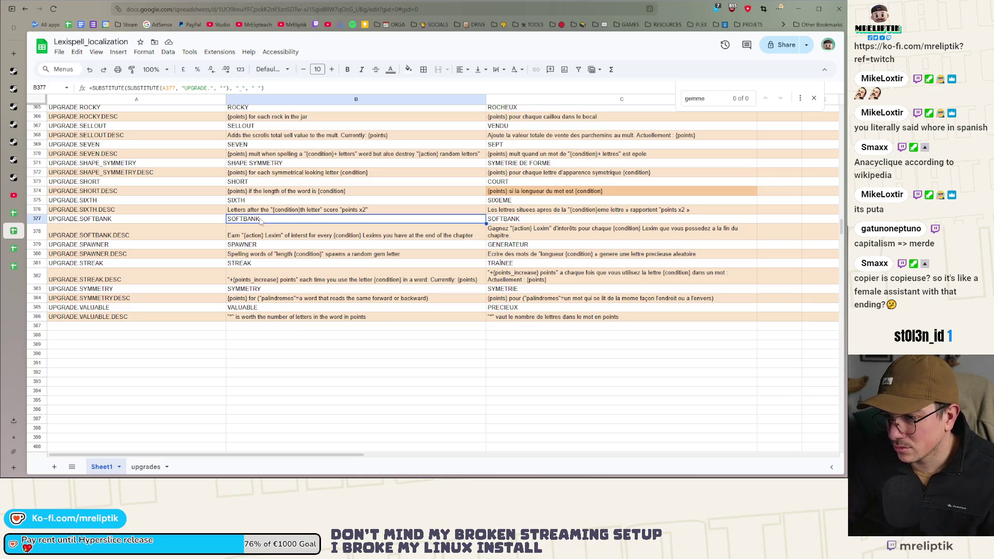
{"action": "type", "text": "INTEREST"}
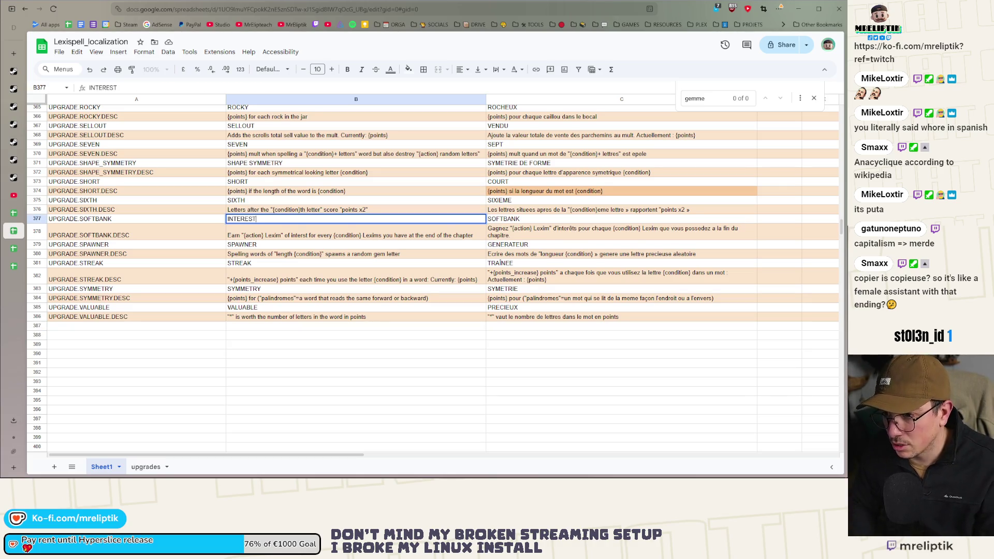
{"action": "key", "text": "Tab"}
{"action": "type", "text": "INTERET"}
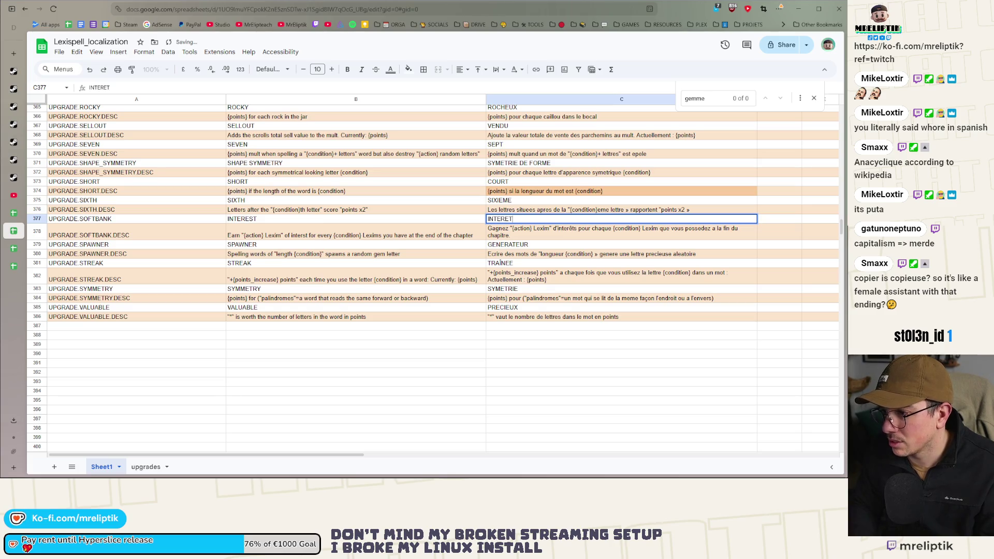
{"action": "key", "text": "Return"}
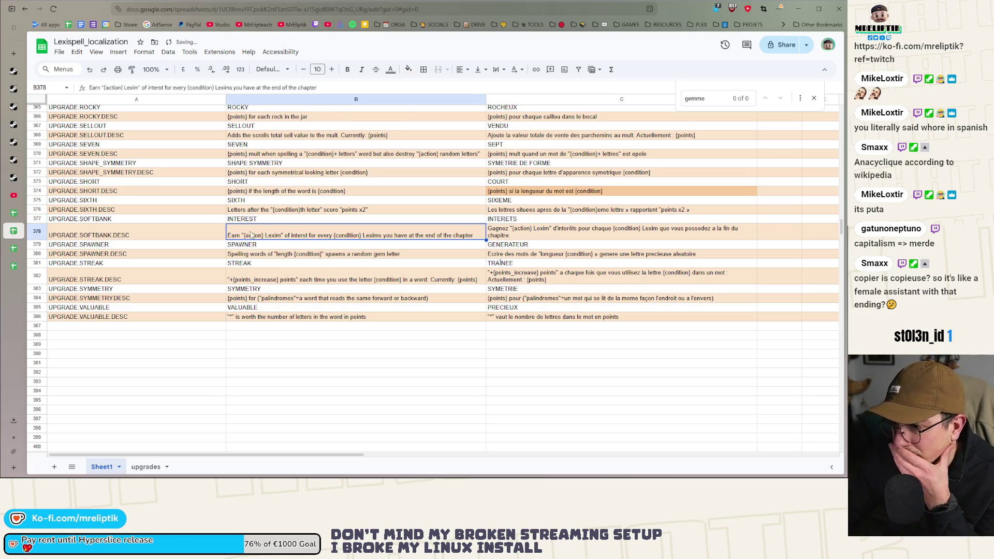
{"action": "double_click", "coordinate": [267, 222]}
{"action": "type", "text": "S"}
{"action": "left_click", "coordinate": [269, 354]}
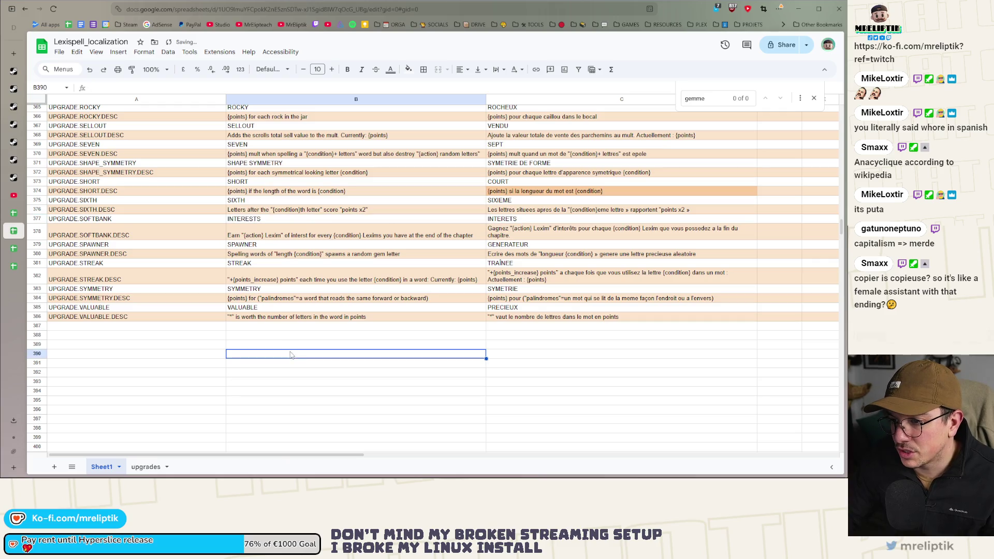
Clear the French STREAK translation TRAÎNEE.
{"action": "left_click", "coordinate": [273, 246]}
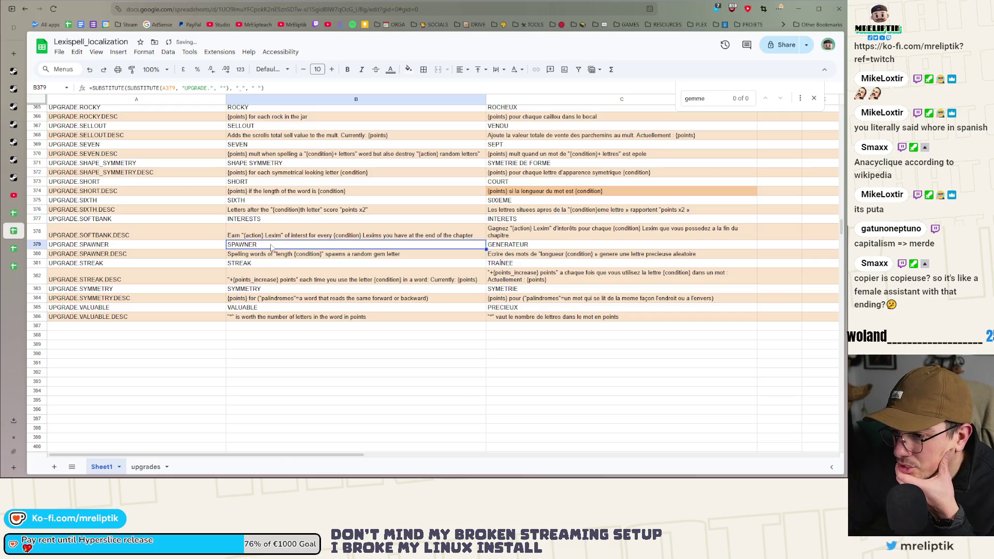
{"action": "left_click", "coordinate": [504, 264]}
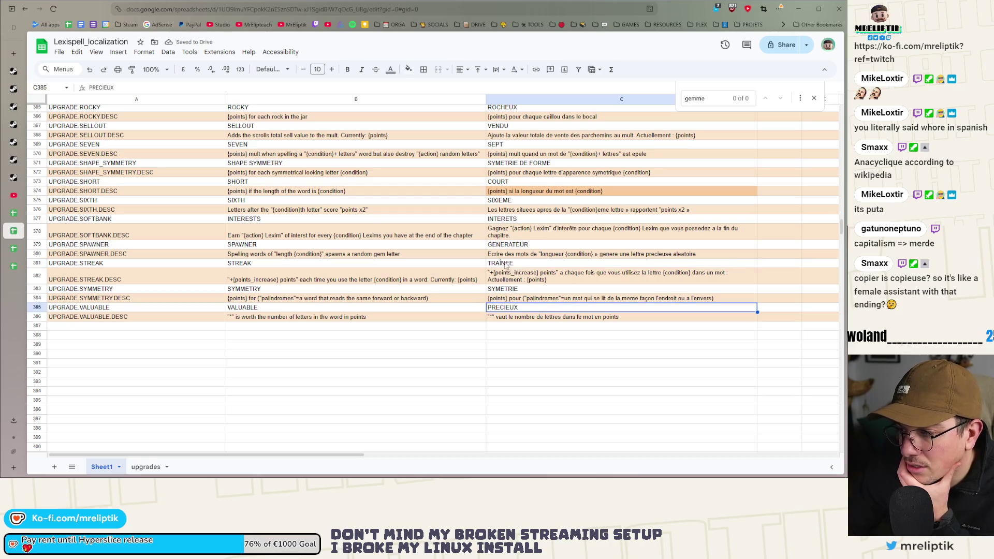
{"action": "key", "text": "Escape"}
{"action": "key", "text": "Delete"}
{"action": "left_click", "coordinate": [520, 346]}
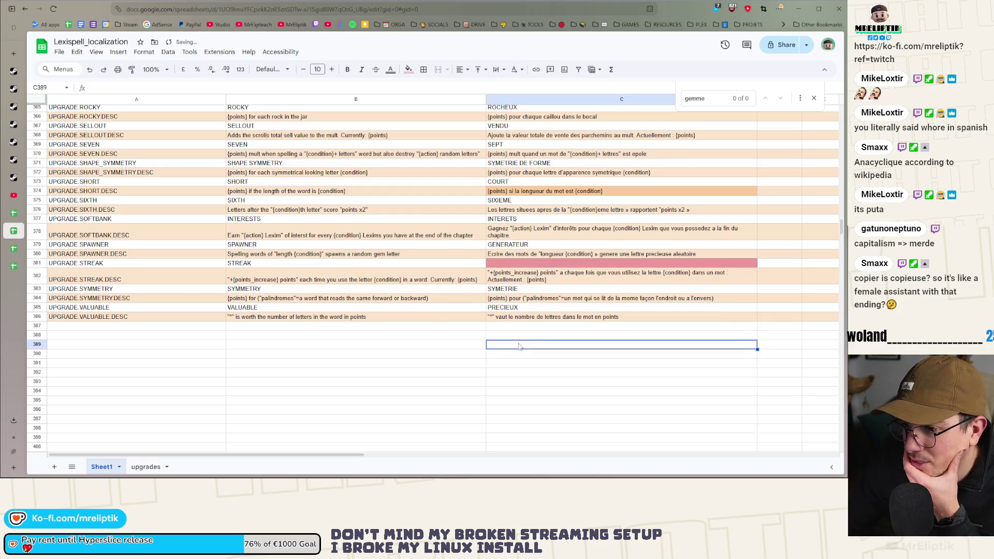
Enter ADDITIVE as the STREAK upgrade's English name in B381.
{"action": "left_click", "coordinate": [507, 264]}
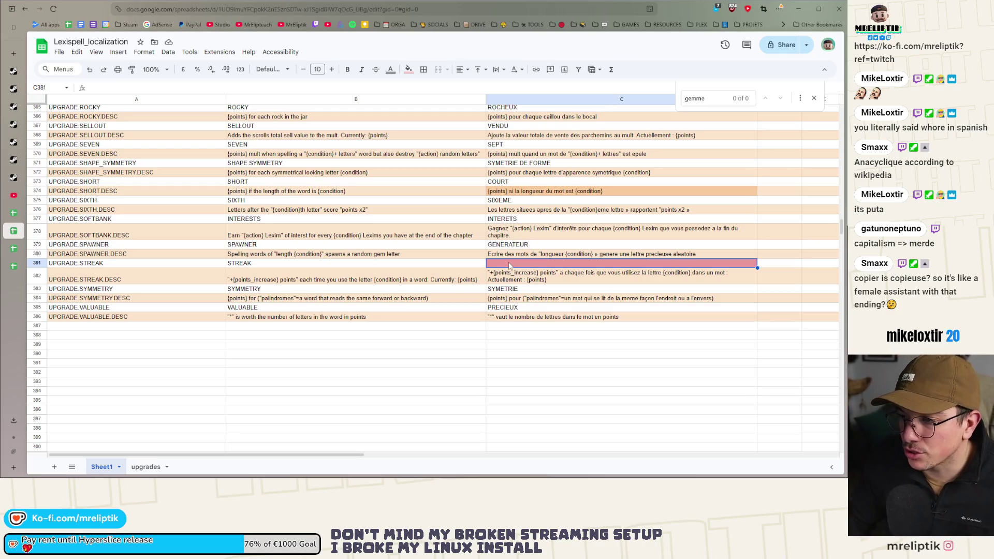
{"action": "left_click", "coordinate": [331, 336]}
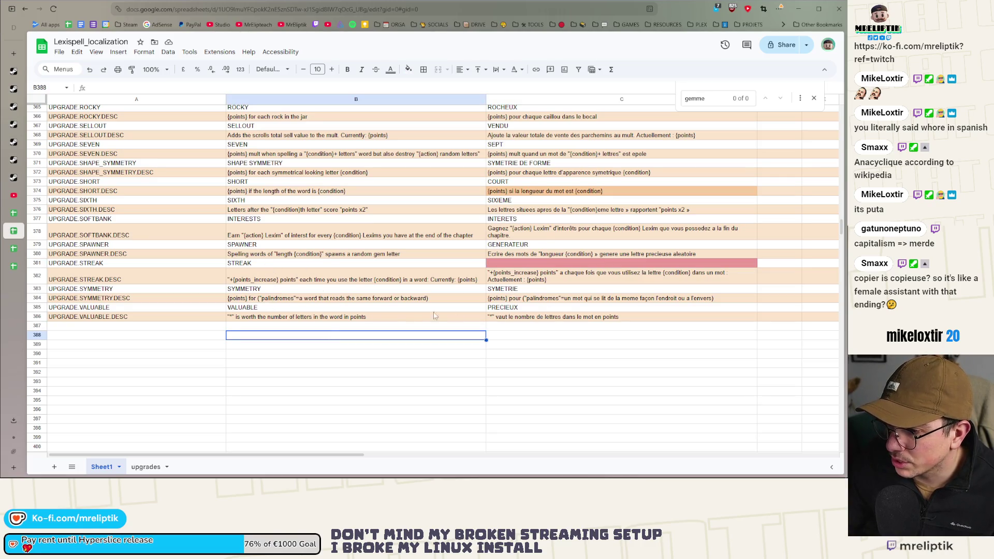
{"action": "left_click", "coordinate": [261, 264]}
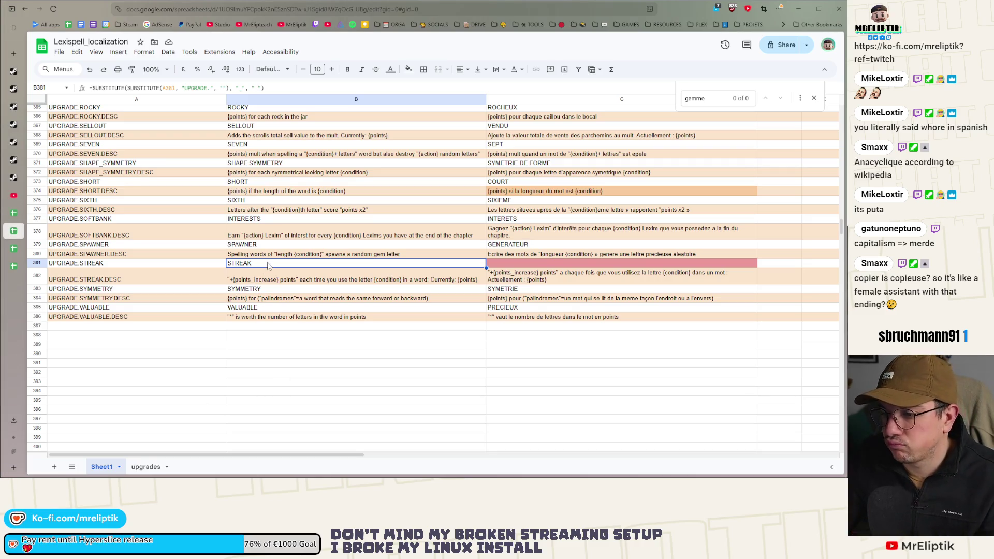
{"action": "type", "text": "ADD"}
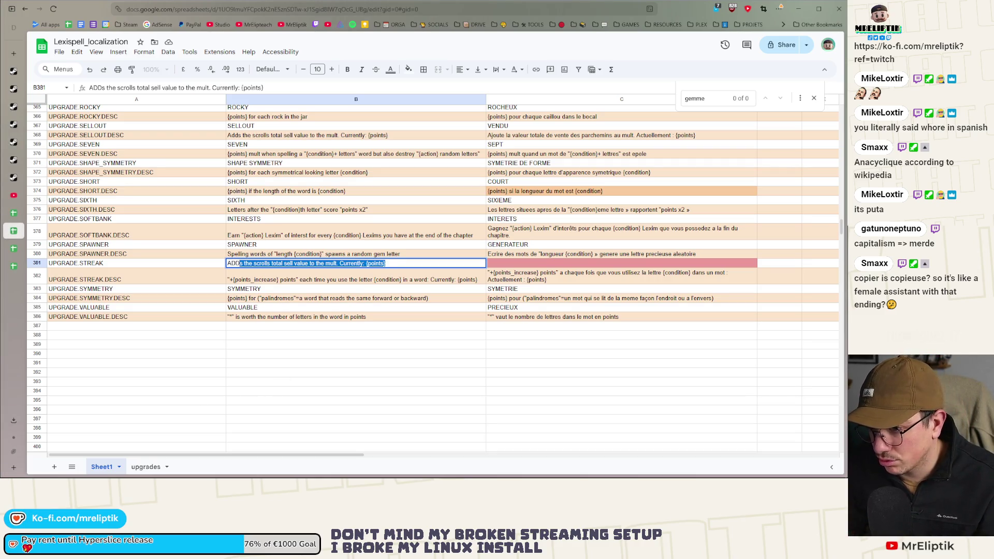
{"action": "type", "text": "ITIO"}
{"action": "left_click", "coordinate": [396, 392]}
Set the STREAK French name in C381 to ADDITIF, correcting it from ADDITION.
{"action": "left_click", "coordinate": [507, 265]}
{"action": "type", "text": "A"}
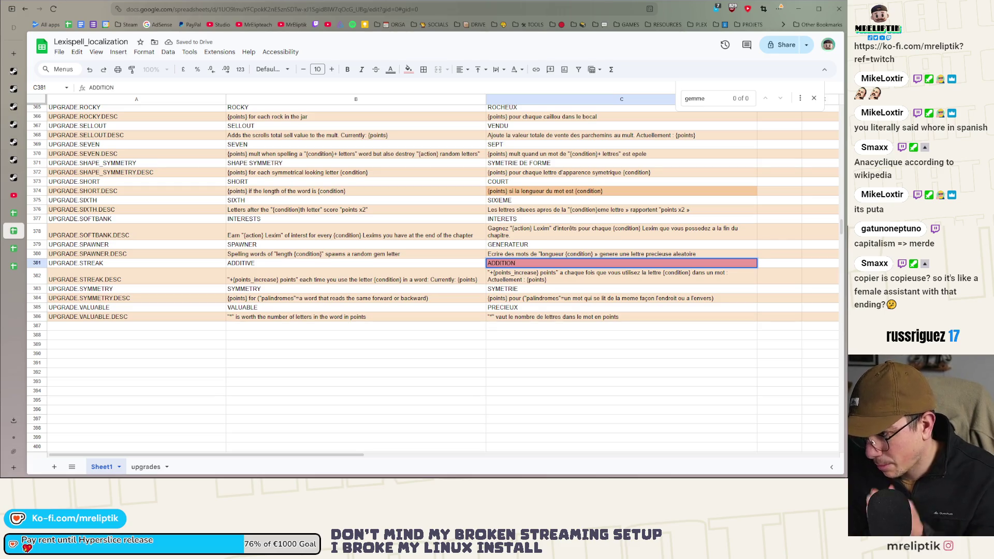
{"action": "key", "text": "Return"}
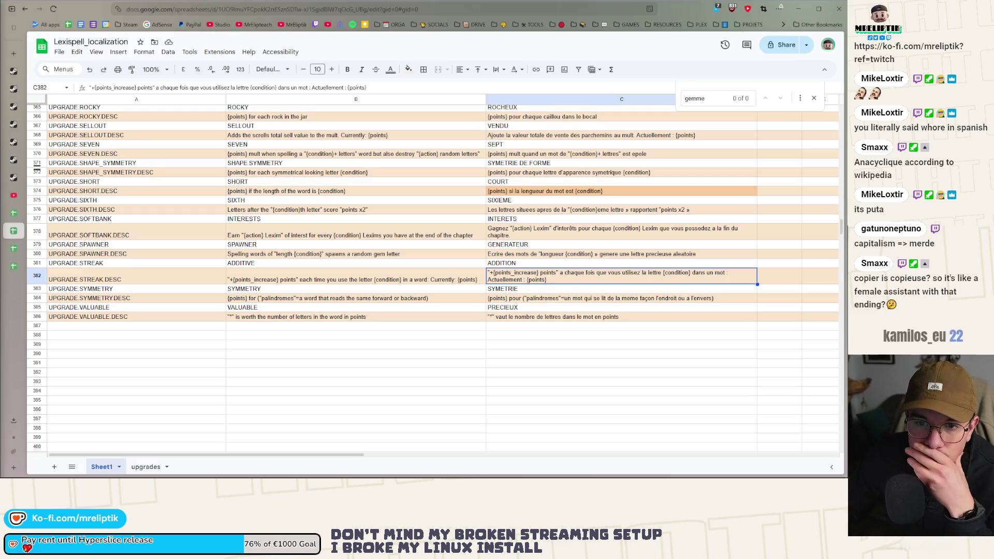
{"action": "double_click", "coordinate": [542, 262]}
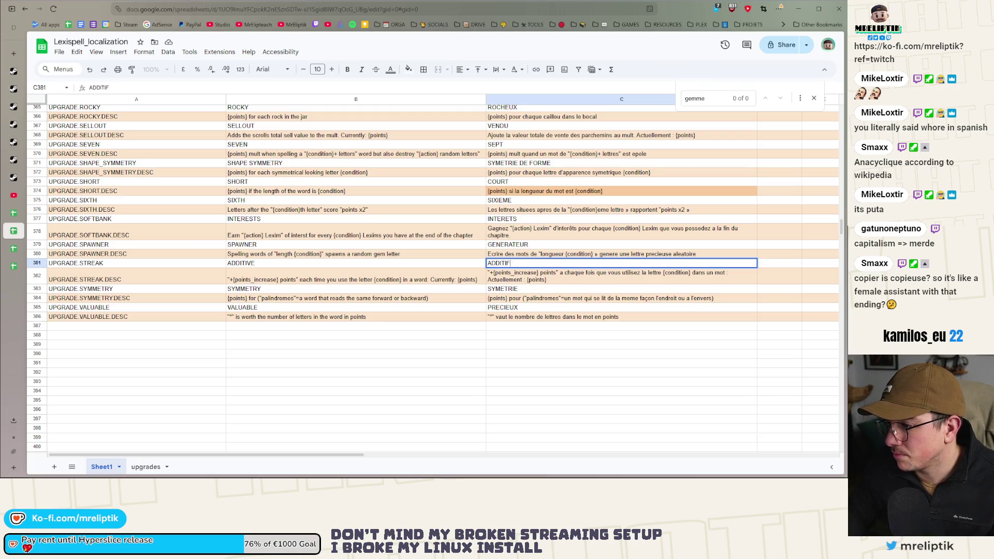
{"action": "key", "text": "Return"}
Export the Lexispell_localization sheet as Comma-separated values (.csv) from the File > Download menu.
{"action": "left_click", "coordinate": [526, 342]}
{"action": "scroll", "coordinate": [512, 331], "scroll_direction": "up", "scroll_amount": 10}
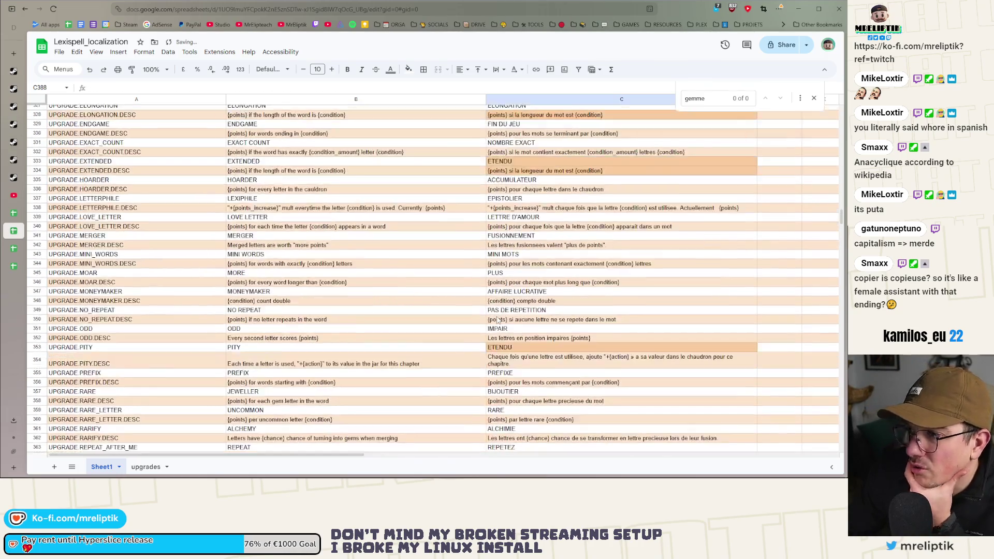
{"action": "scroll", "coordinate": [498, 321], "scroll_direction": "up", "scroll_amount": 14}
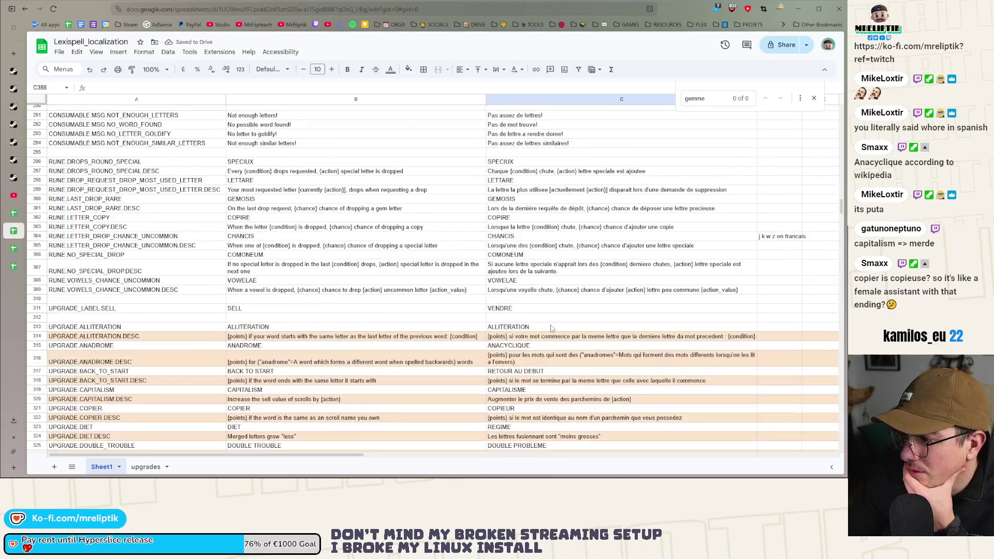
{"action": "scroll", "coordinate": [560, 330], "scroll_direction": "up", "scroll_amount": 17}
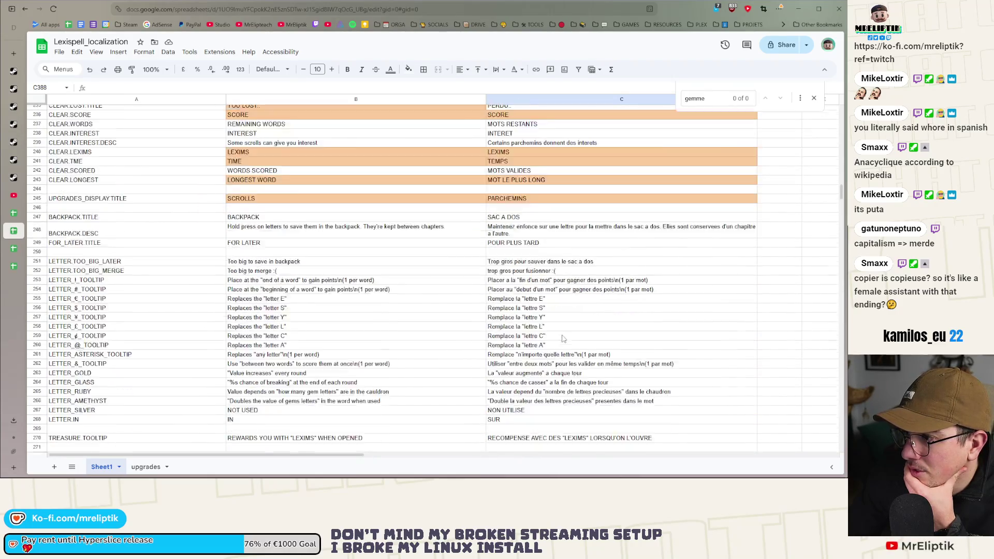
{"action": "scroll", "coordinate": [559, 339], "scroll_direction": "up", "scroll_amount": 20}
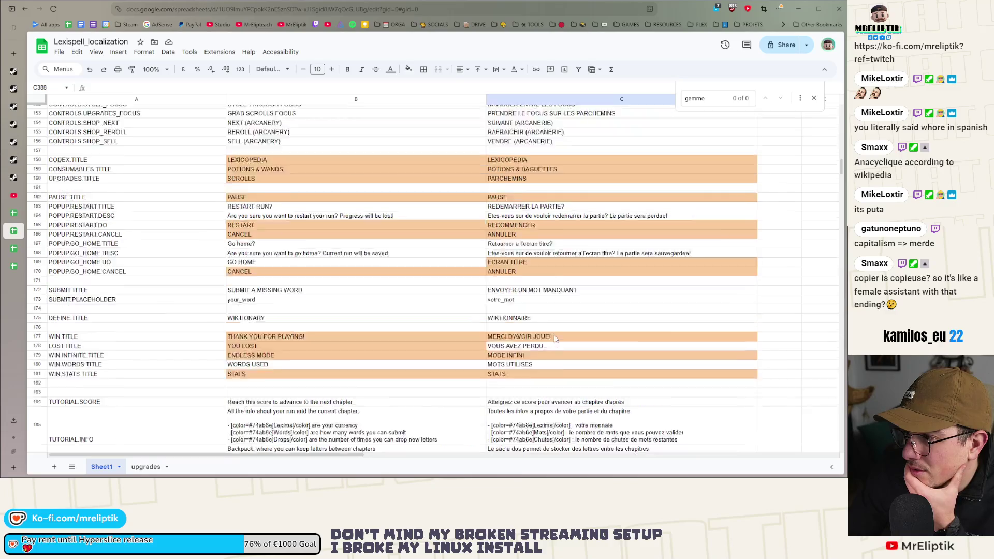
{"action": "scroll", "coordinate": [553, 339], "scroll_direction": "up", "scroll_amount": 7}
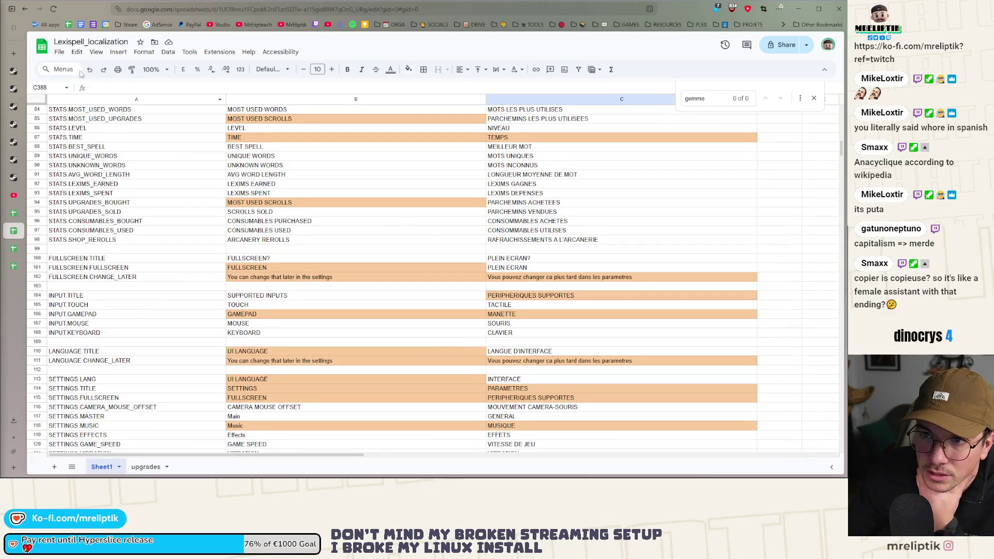
{"action": "left_click", "coordinate": [59, 52]}
{"action": "mouse_move", "coordinate": [83, 160]}
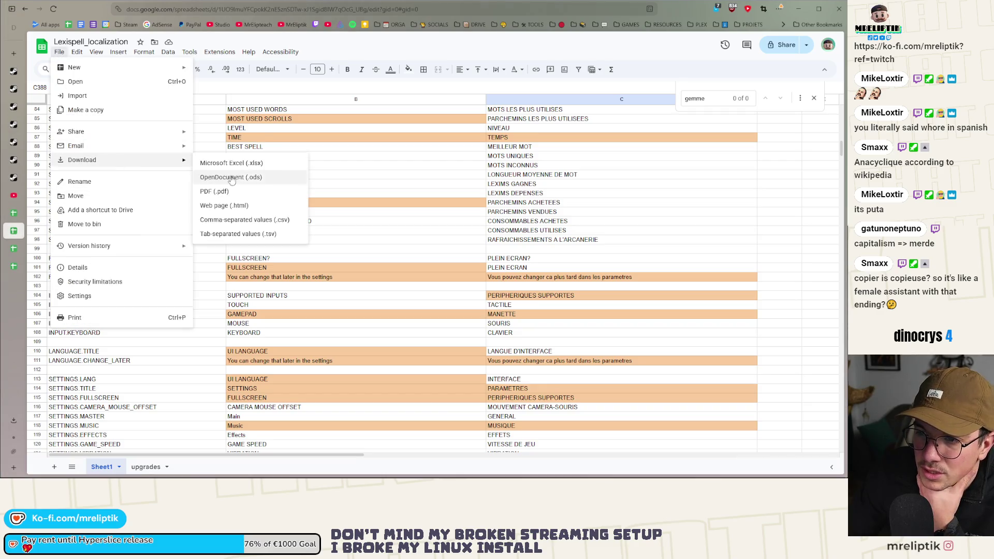
{"action": "left_click", "coordinate": [238, 221]}
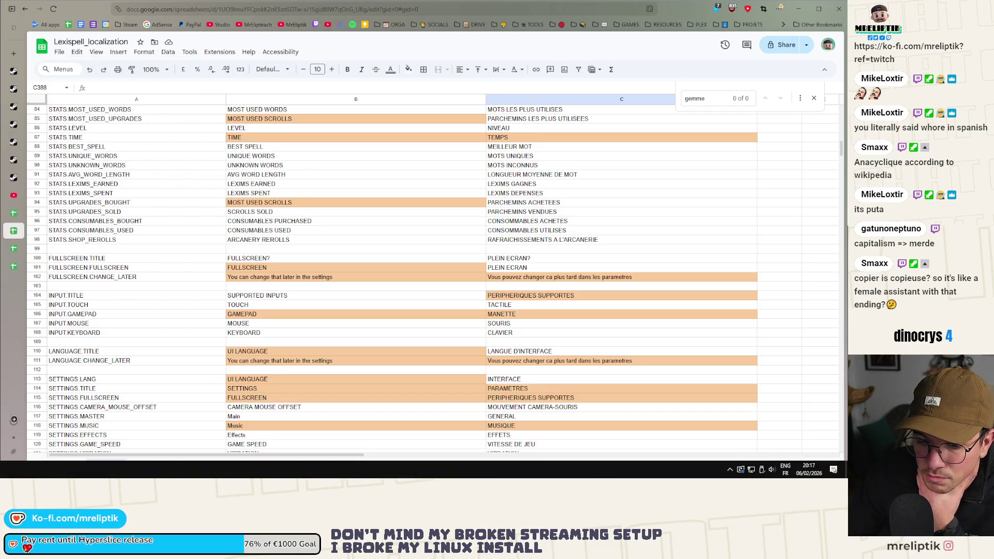
{"action": "left_click", "coordinate": [11, 469]}
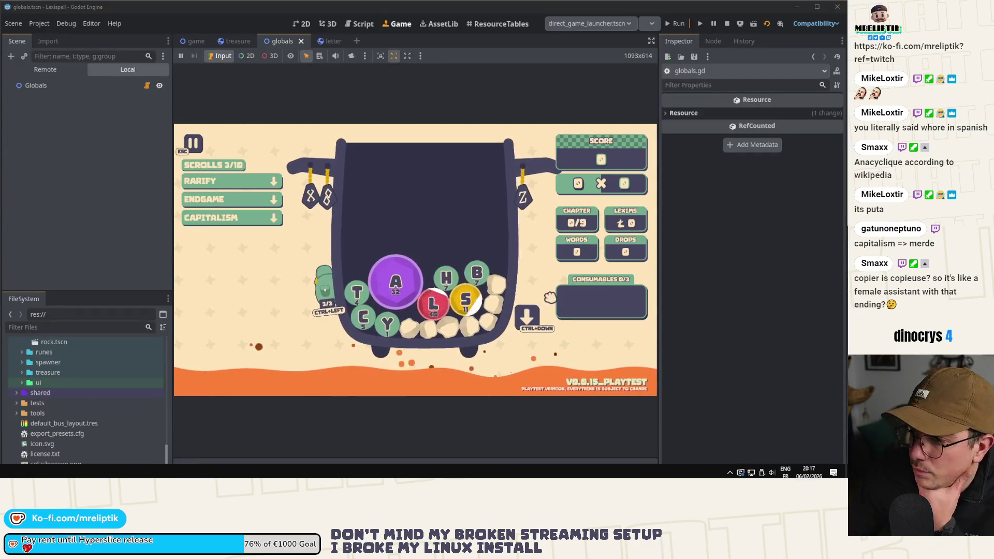
Stop the running game in Godot and glance at the splash screen artwork window.
{"action": "left_click", "coordinate": [727, 23]}
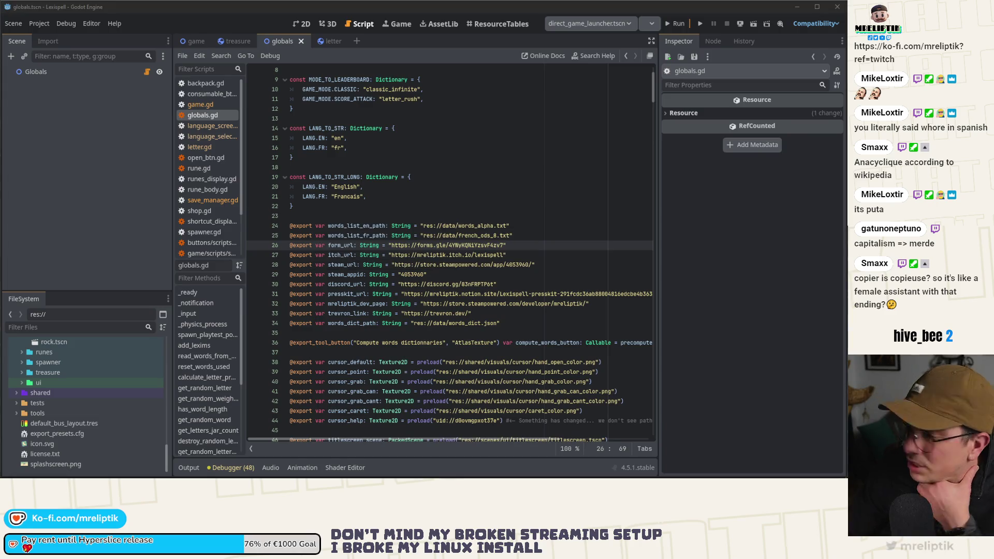
{"action": "key", "text": "alt+Tab"}
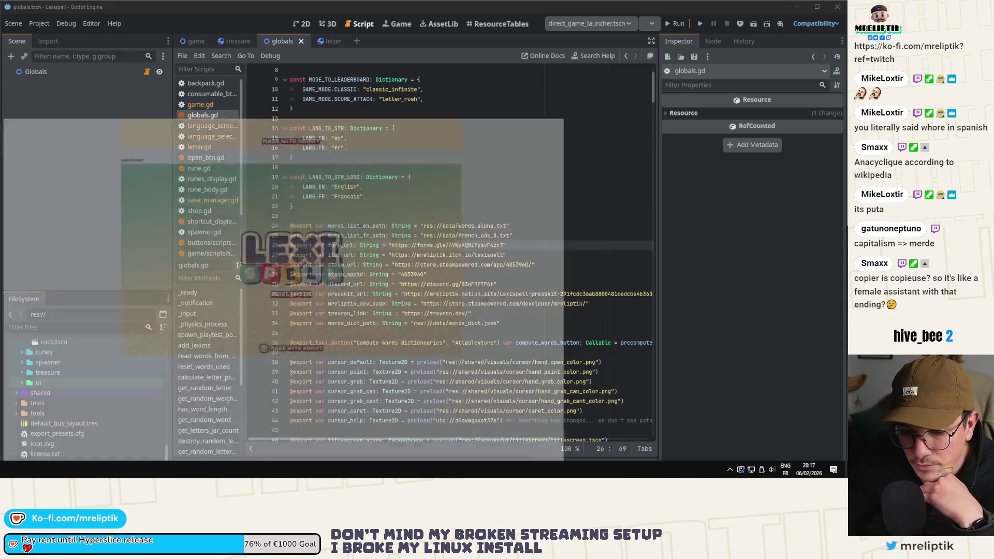
{"action": "key", "text": "alt+Tab"}
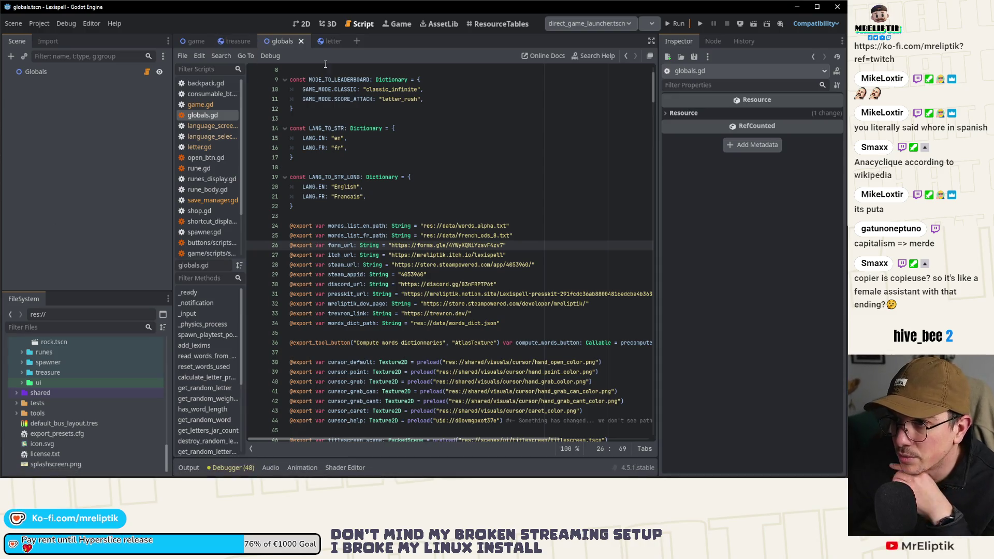
Open tutorial.tscn through Quick Open Scene and view it in the 2D editor.
{"action": "key", "text": "ctrl+shift+o"}
{"action": "type", "text": "tuto"}
{"action": "key", "text": "Return"}
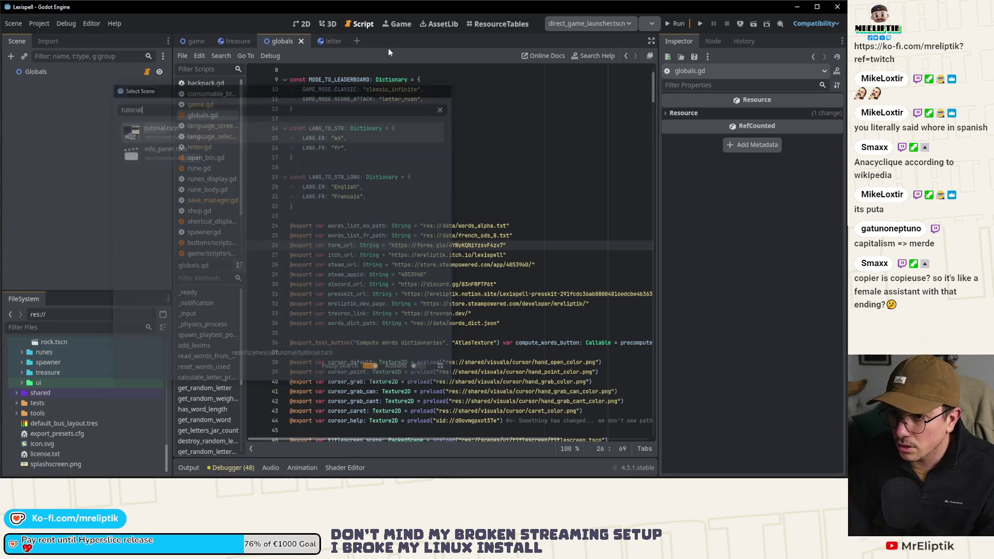
{"action": "left_click", "coordinate": [300, 24]}
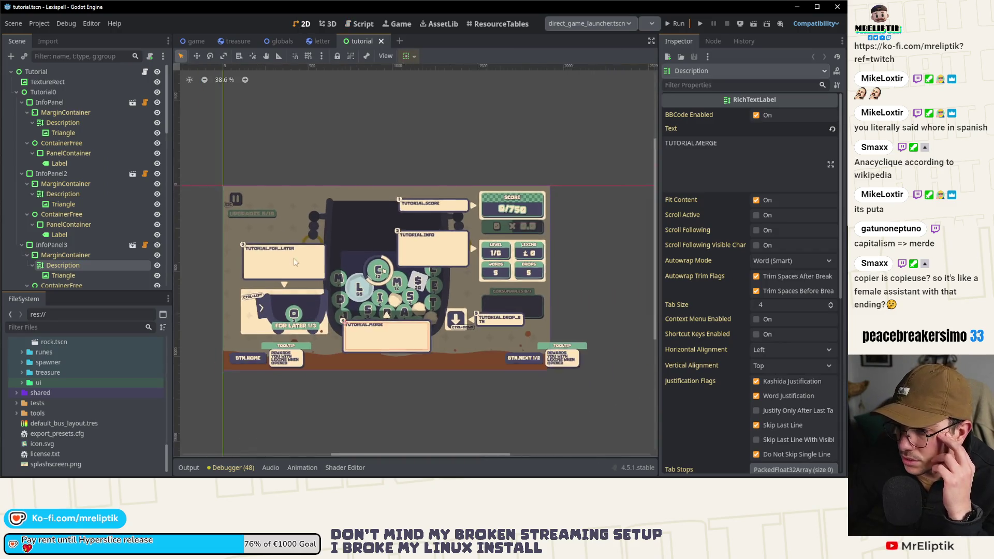
{"action": "scroll", "coordinate": [317, 313], "scroll_direction": "down", "scroll_amount": 1}
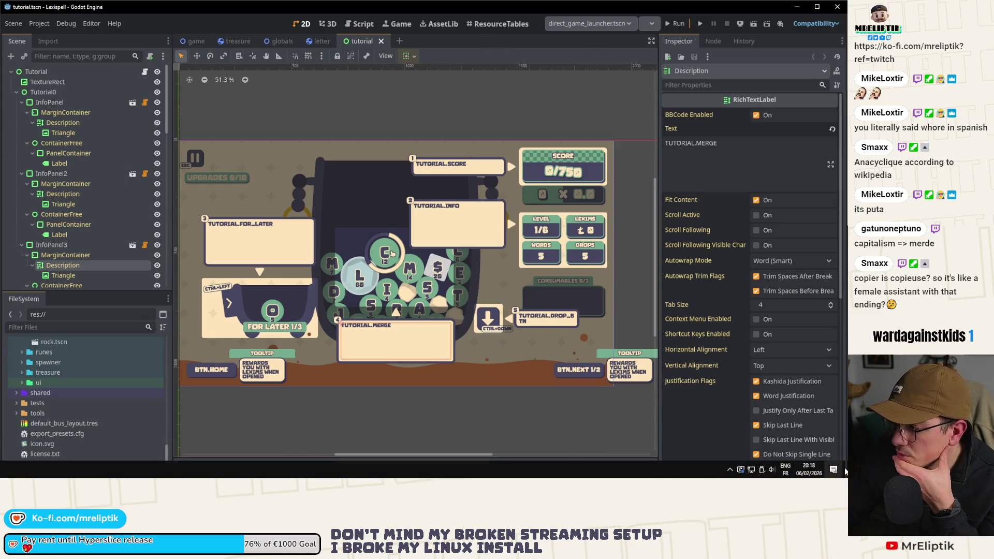
{"action": "left_click", "coordinate": [834, 470]}
{"action": "left_click", "coordinate": [789, 342]}
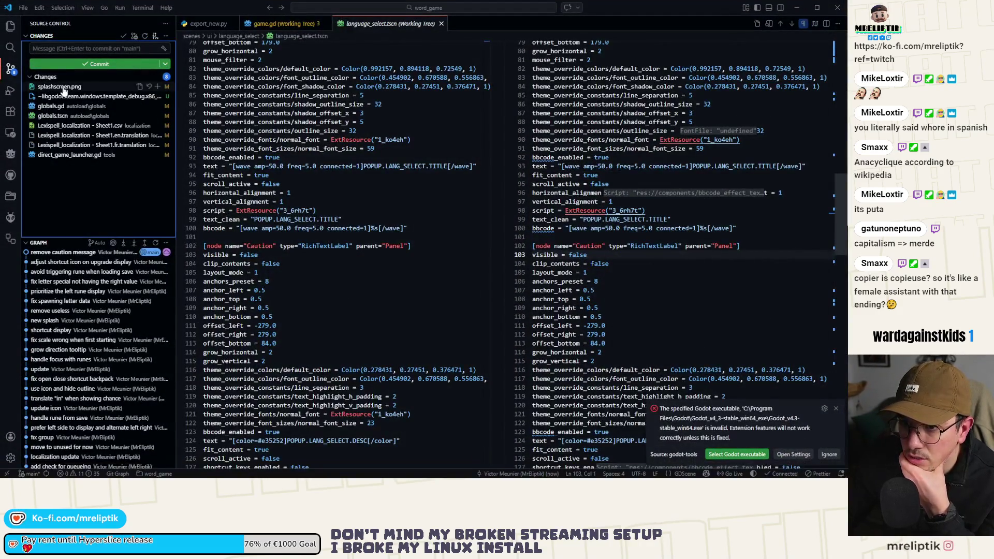
Stage and commit splashscreen.png with a splash screen commit message.
{"action": "left_click", "coordinate": [63, 86]}
{"action": "left_click", "coordinate": [157, 86]}
{"action": "left_click", "coordinate": [52, 49]}
{"action": "type", "text": "u"}
{"action": "type", "text": "lach"}
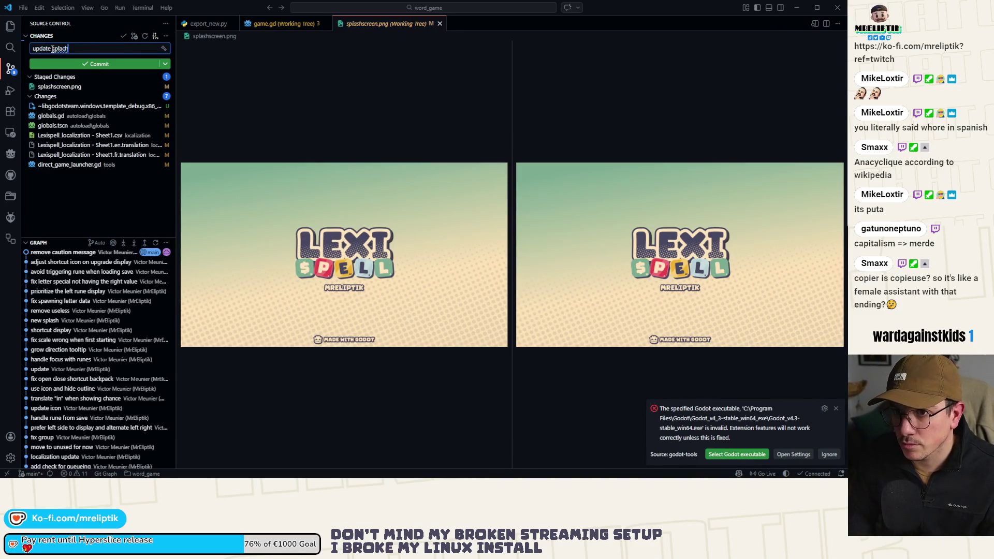
{"action": "key", "text": "BackSpace"}
{"action": "key", "text": "BackSpace"}
{"action": "type", "text": "sh"}
{"action": "left_click", "coordinate": [57, 64]}
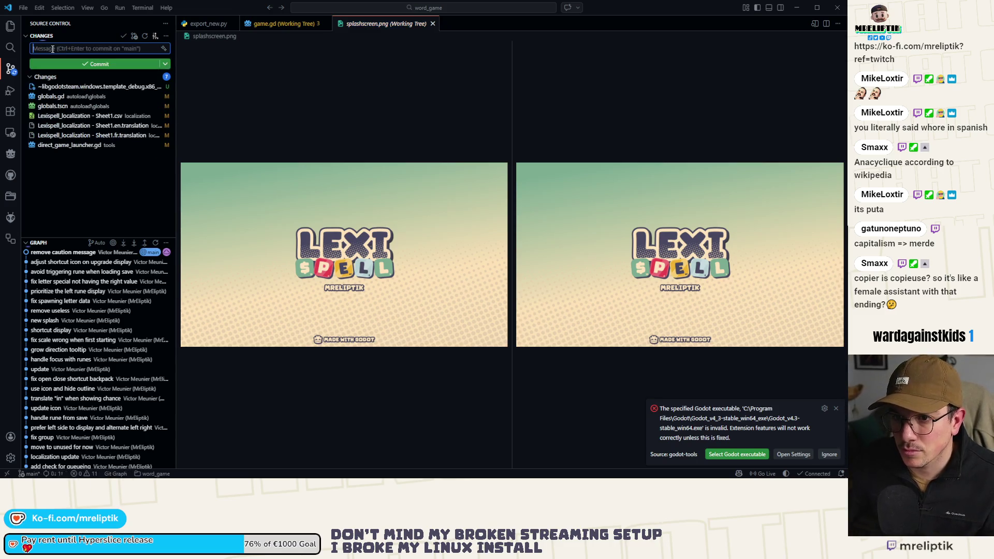
Stage and commit the three localization files with the message 'update loca'.
{"action": "left_click", "coordinate": [61, 116]}
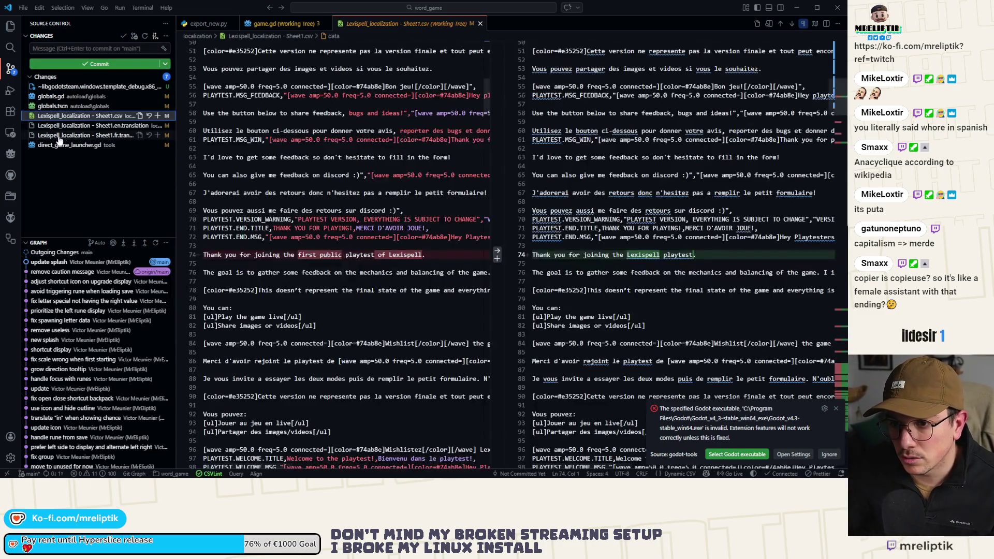
{"action": "left_click", "coordinate": [156, 116]}
{"action": "left_click", "coordinate": [70, 49]}
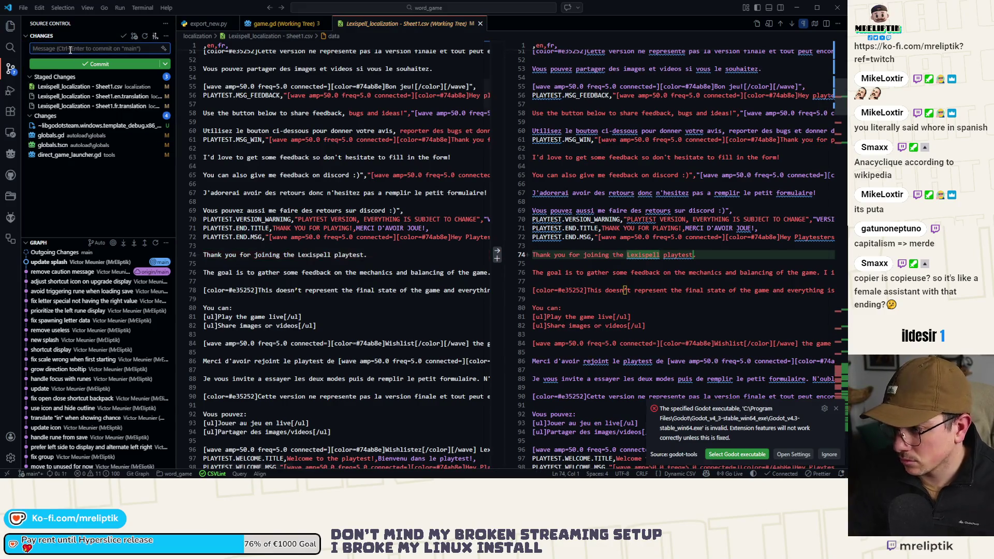
{"action": "type", "text": "update loca"}
{"action": "left_click", "coordinate": [78, 64]}
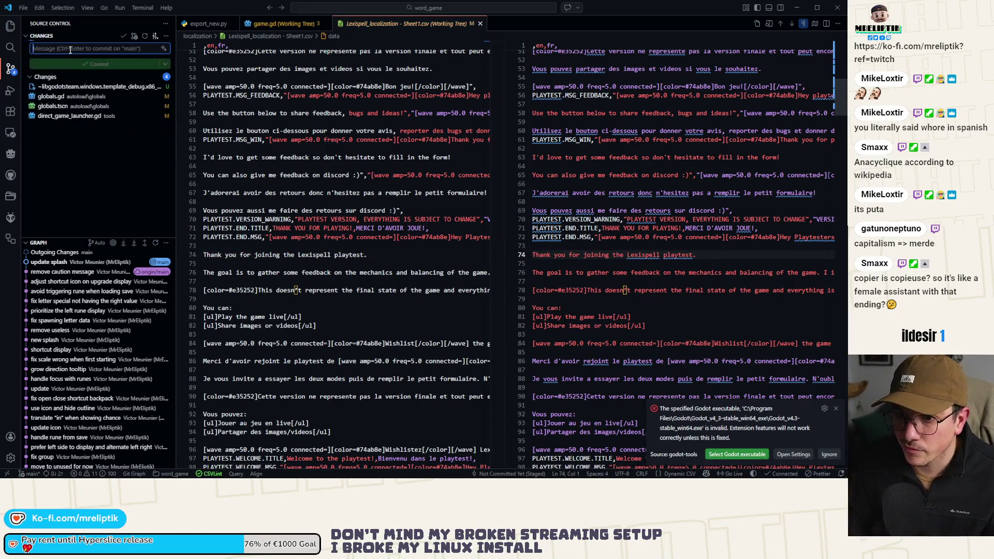
Commit globals.gd and globals.tscn with the message 'update form url'.
{"action": "left_click", "coordinate": [75, 96]}
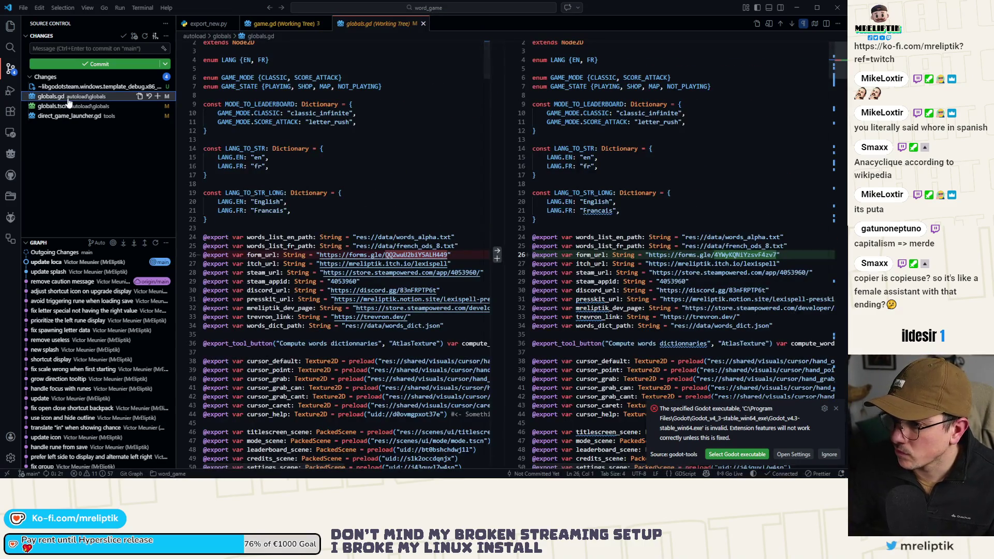
{"action": "left_click", "coordinate": [69, 104]}
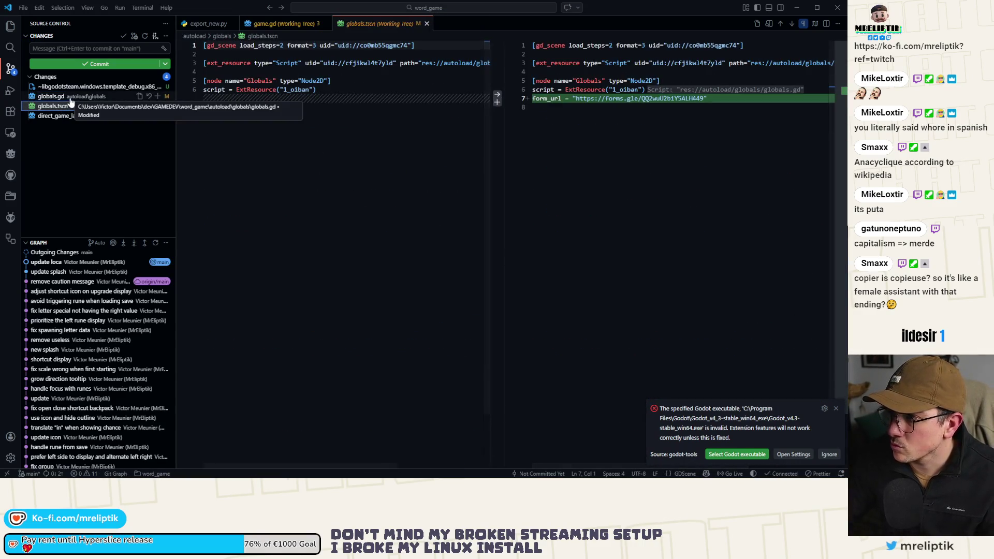
{"action": "left_click", "coordinate": [157, 97]}
{"action": "left_click", "coordinate": [77, 47]}
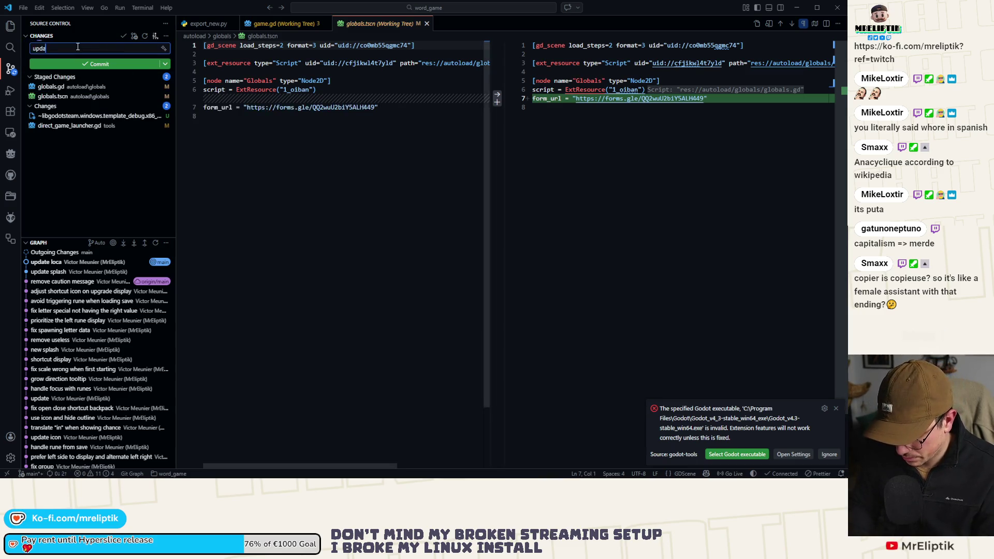
{"action": "type", "text": "update form url"}
{"action": "key", "text": "ctrl+Return"}
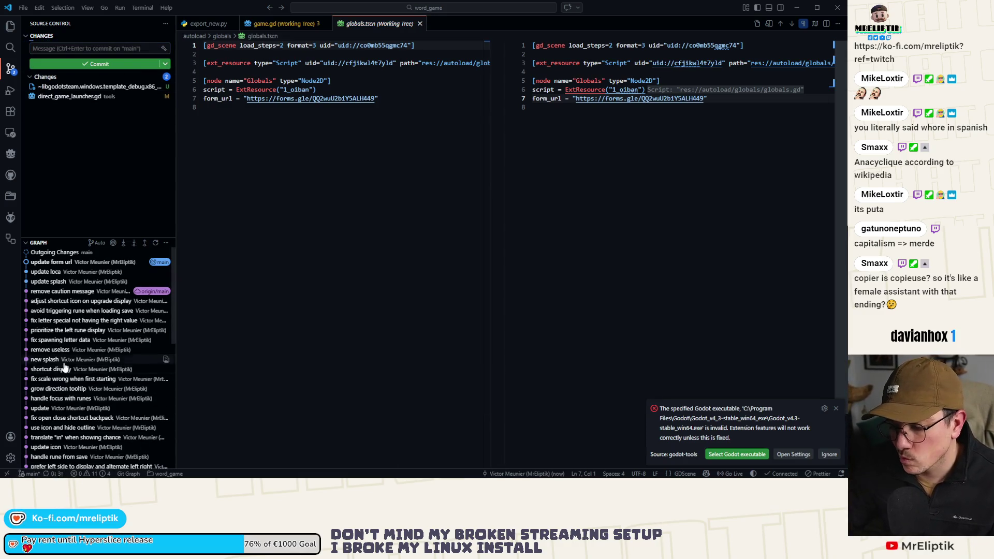
Launch Godot's remote deploy of Lexispell to the connected Android tablet.
{"action": "mouse_move", "coordinate": [171, 341]}
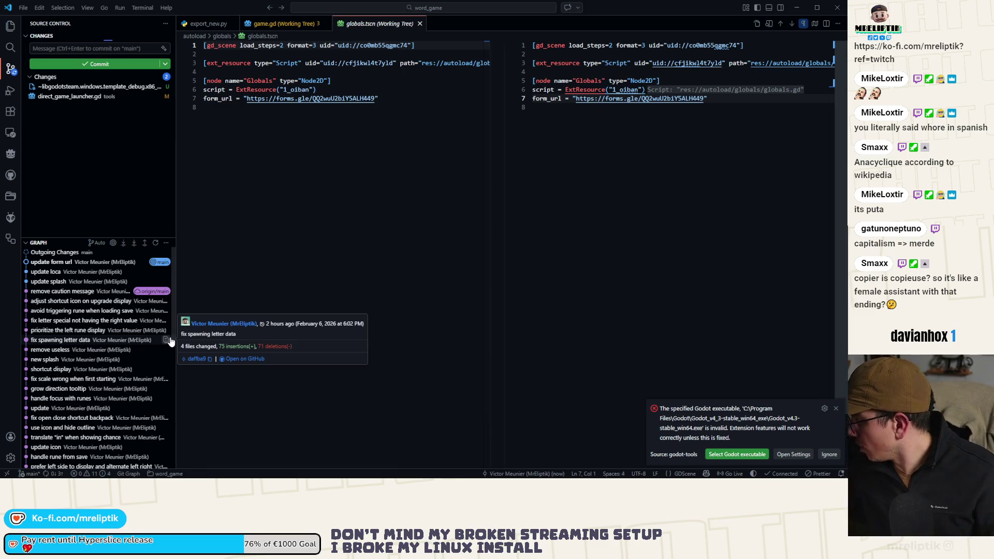
{"action": "left_click", "coordinate": [266, 206]}
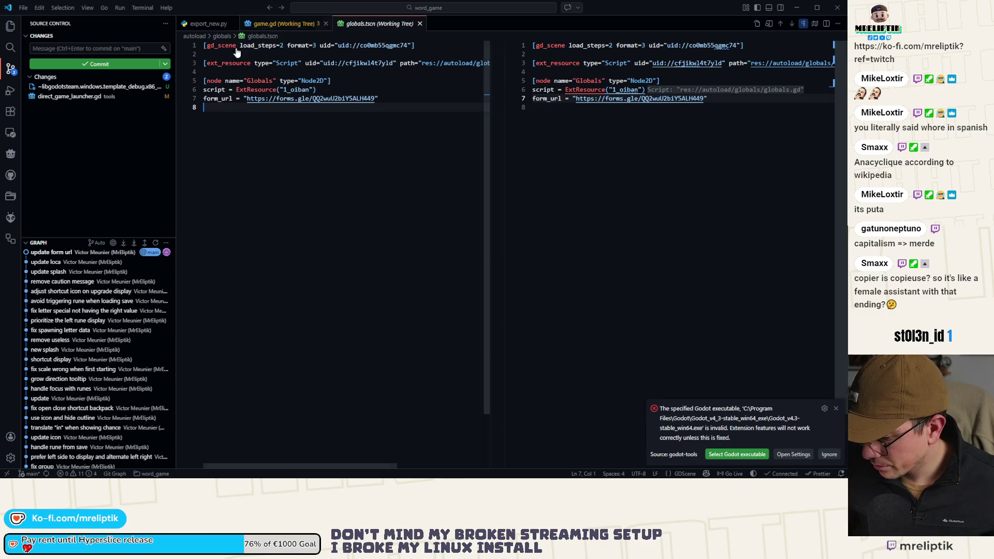
{"action": "key", "text": "alt+Tab"}
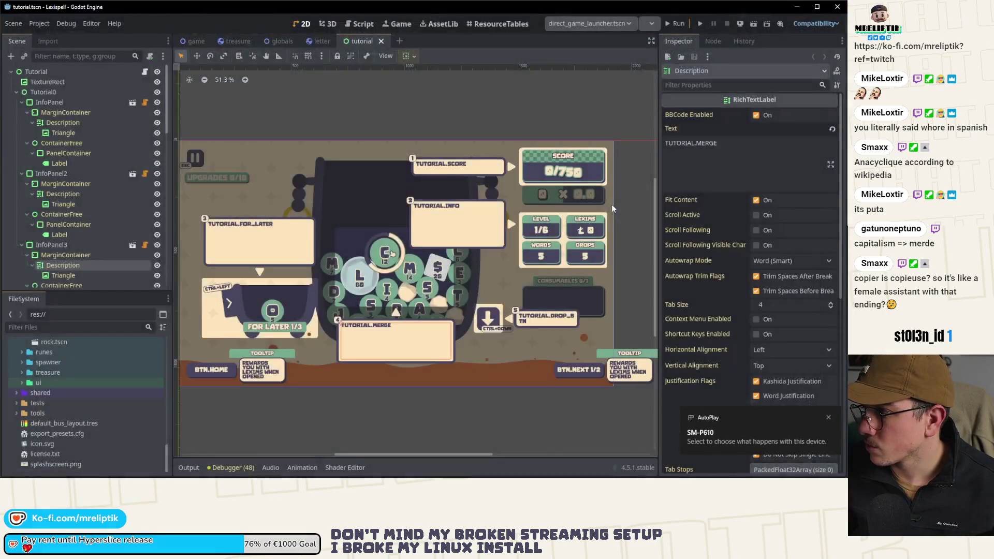
{"action": "left_click", "coordinate": [740, 23]}
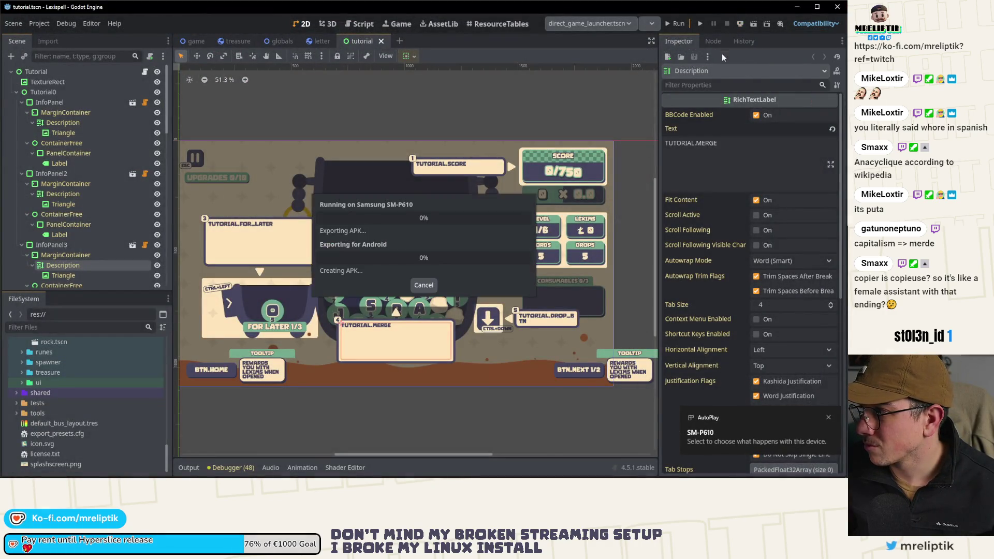